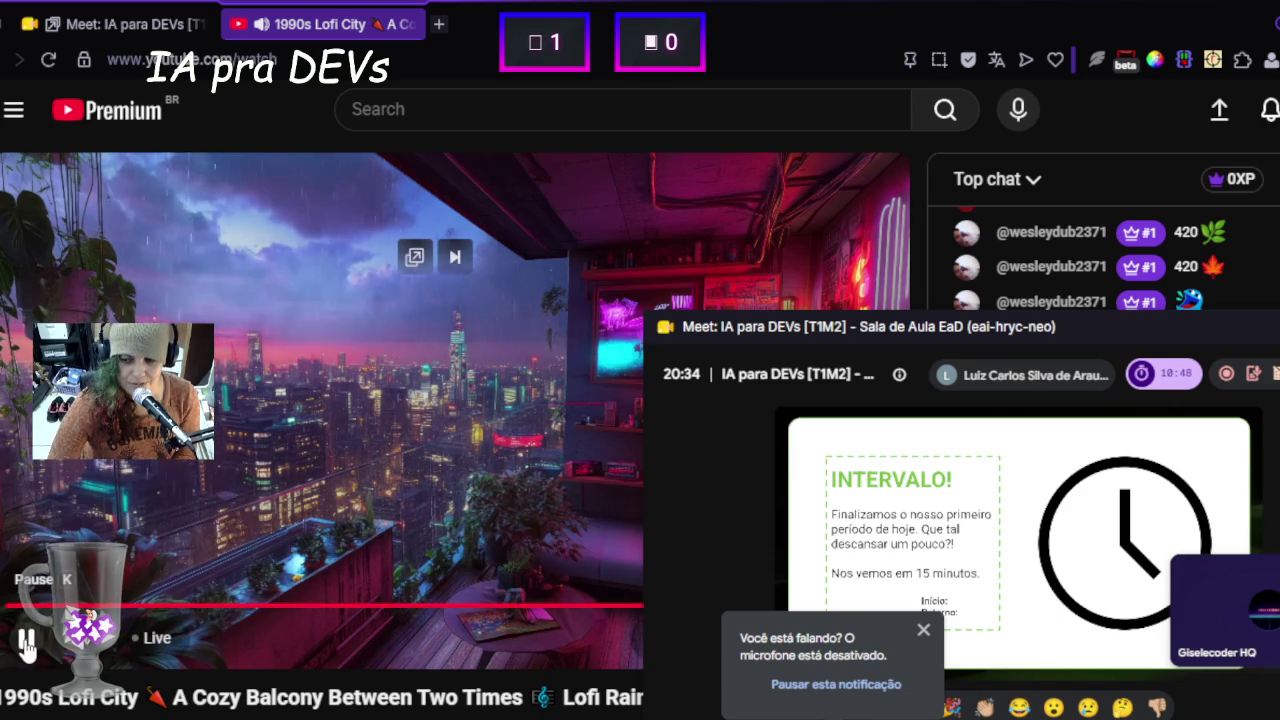
Step: Pause the lofi music stream while the embeddings slide floats in picture-in-picture
left_click(27, 645)
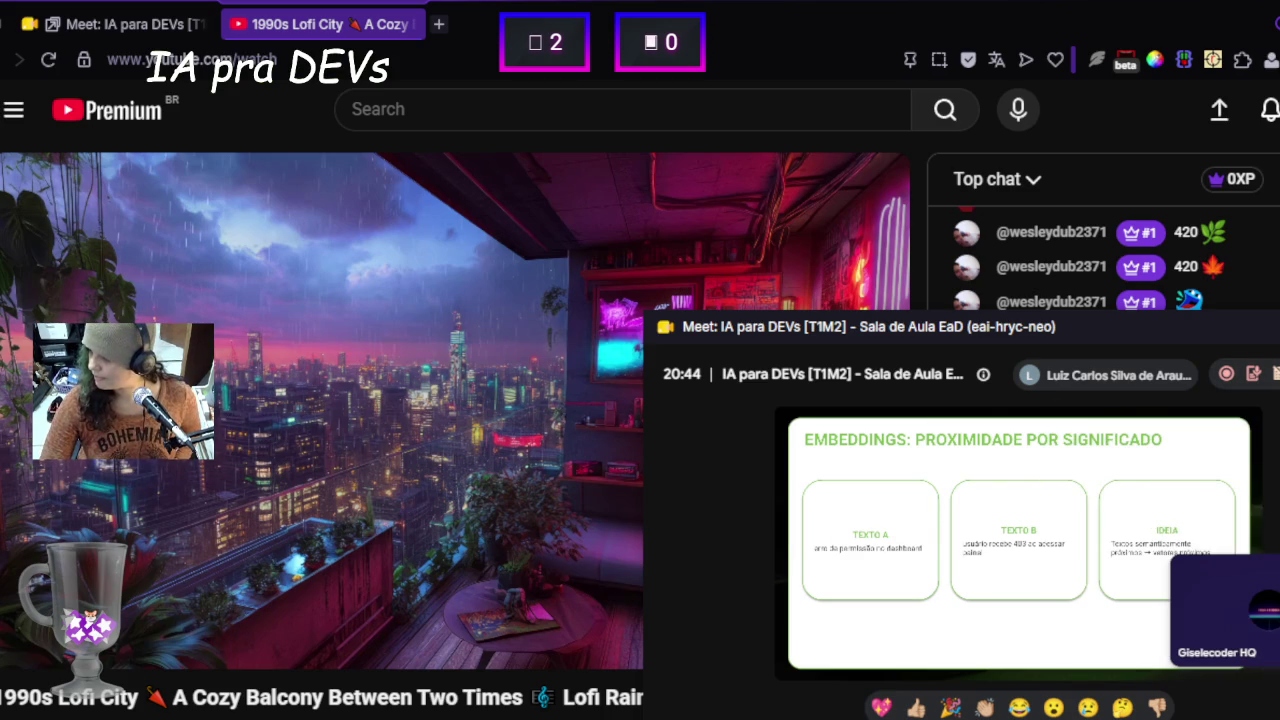
Step: Return to the class and show more of ollama-client.ts by shrinking the terminal and closing search
key("ctrl+Page_Up")
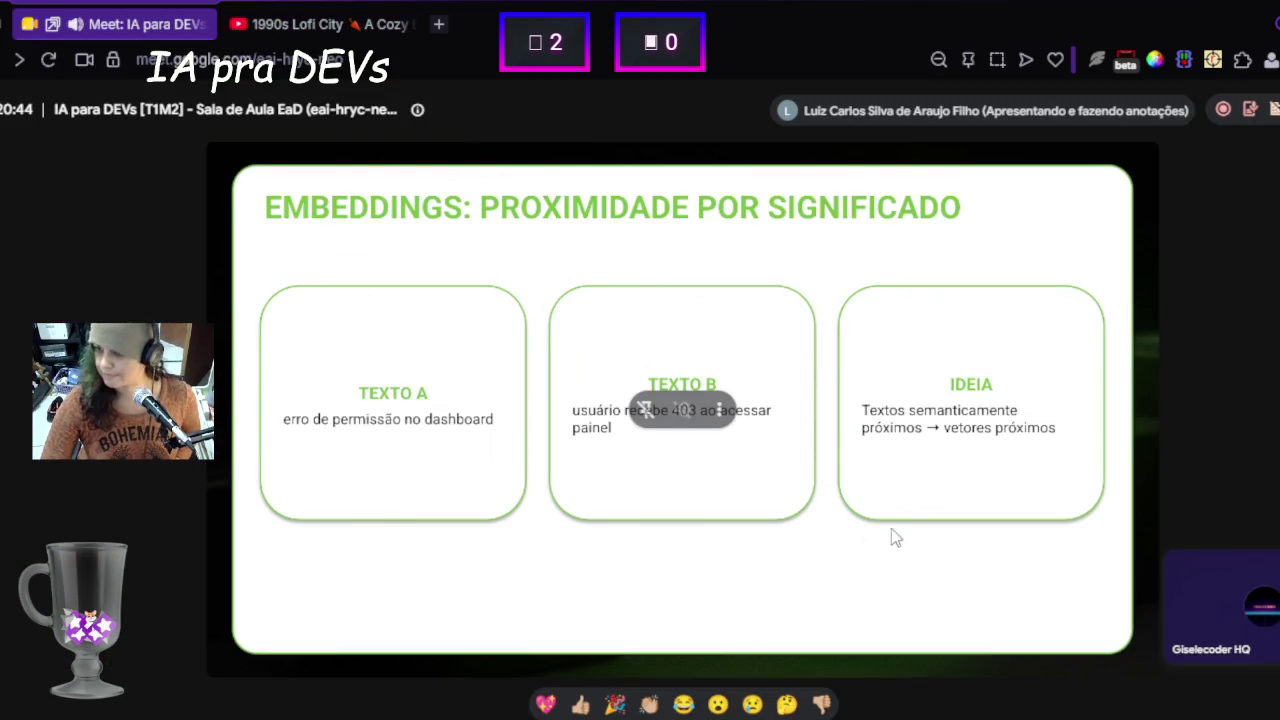
mouse_move(145, 718)
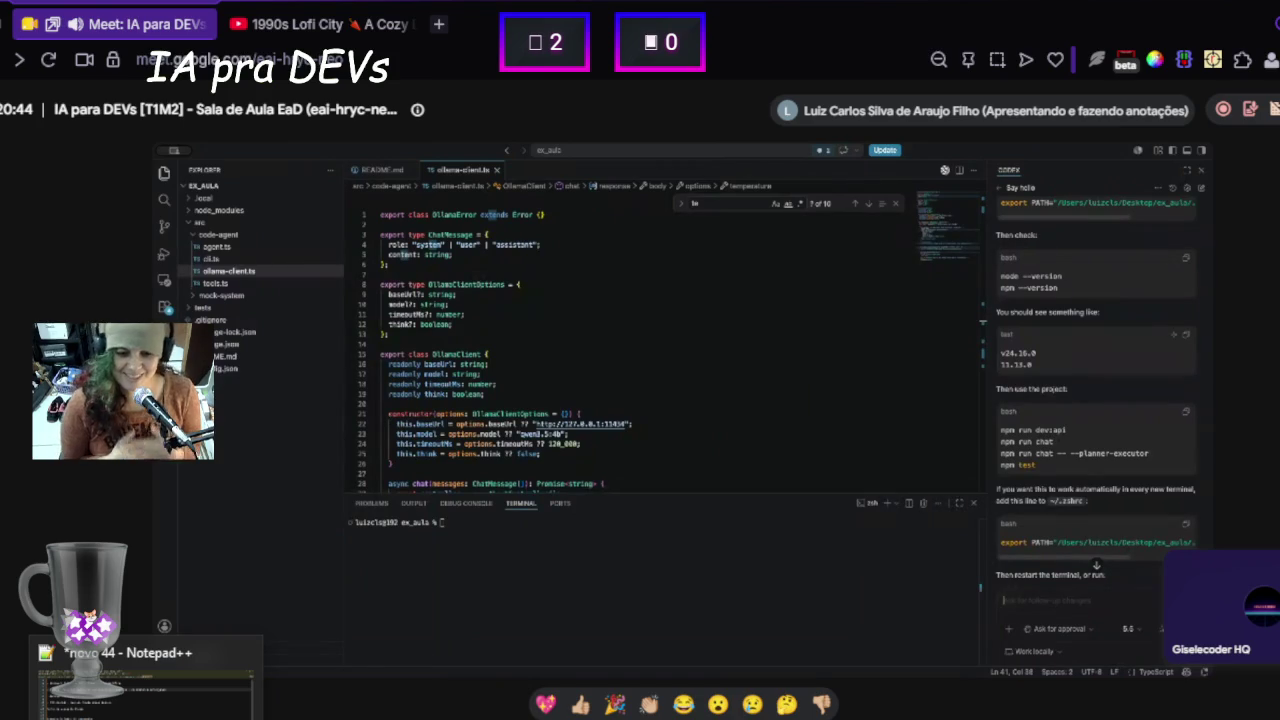
left_click(621, 490)
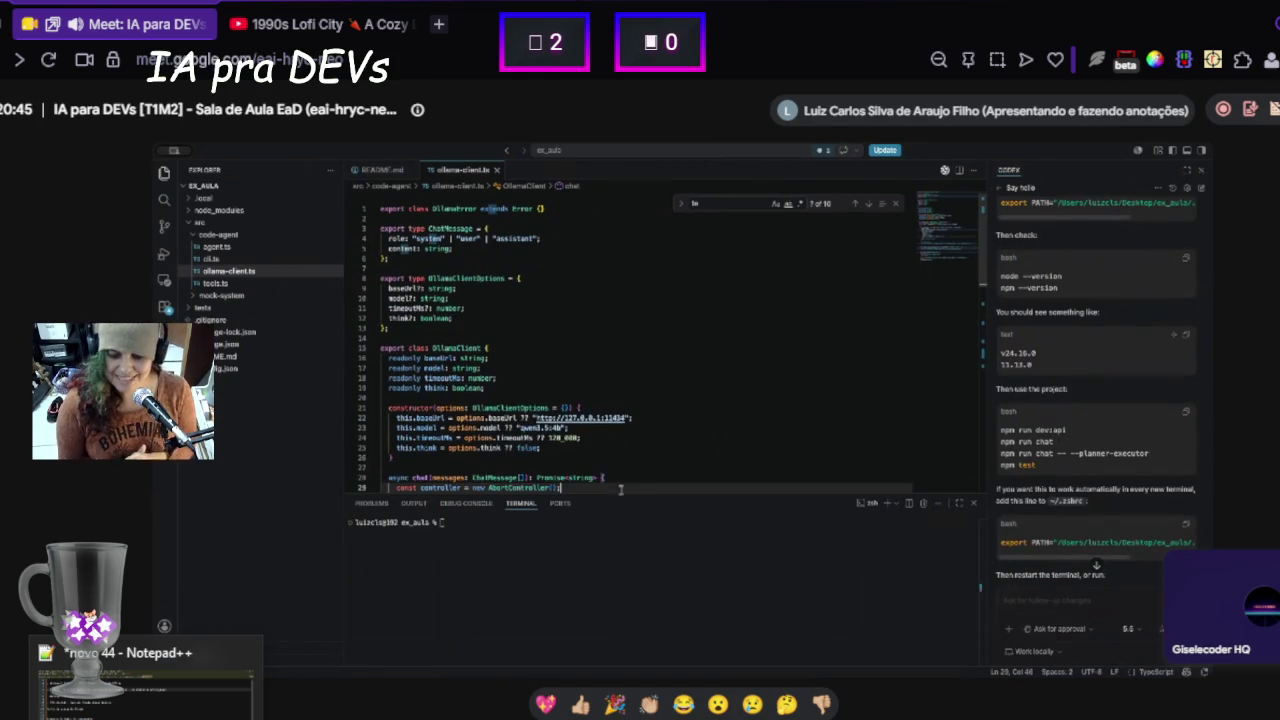
left_click_drag(621, 495, 621, 570)
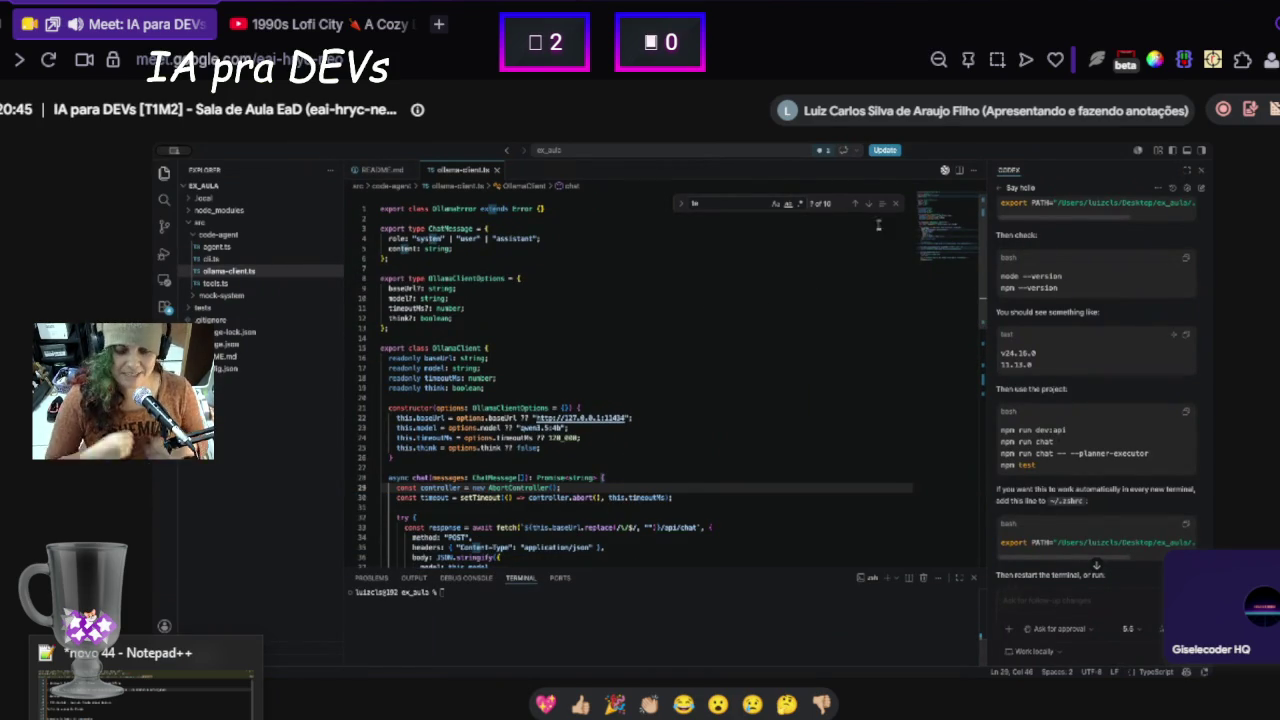
left_click(895, 204)
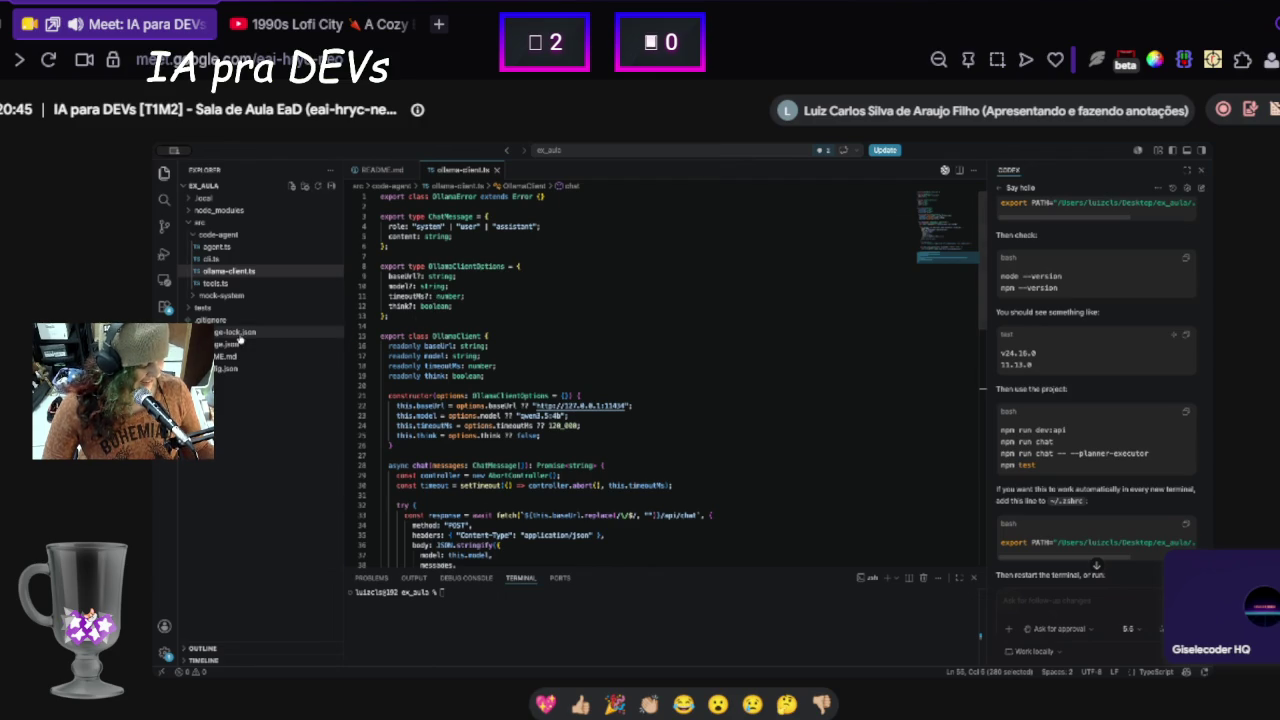
left_click(212, 259)
scroll(424, 258, "up", 15)
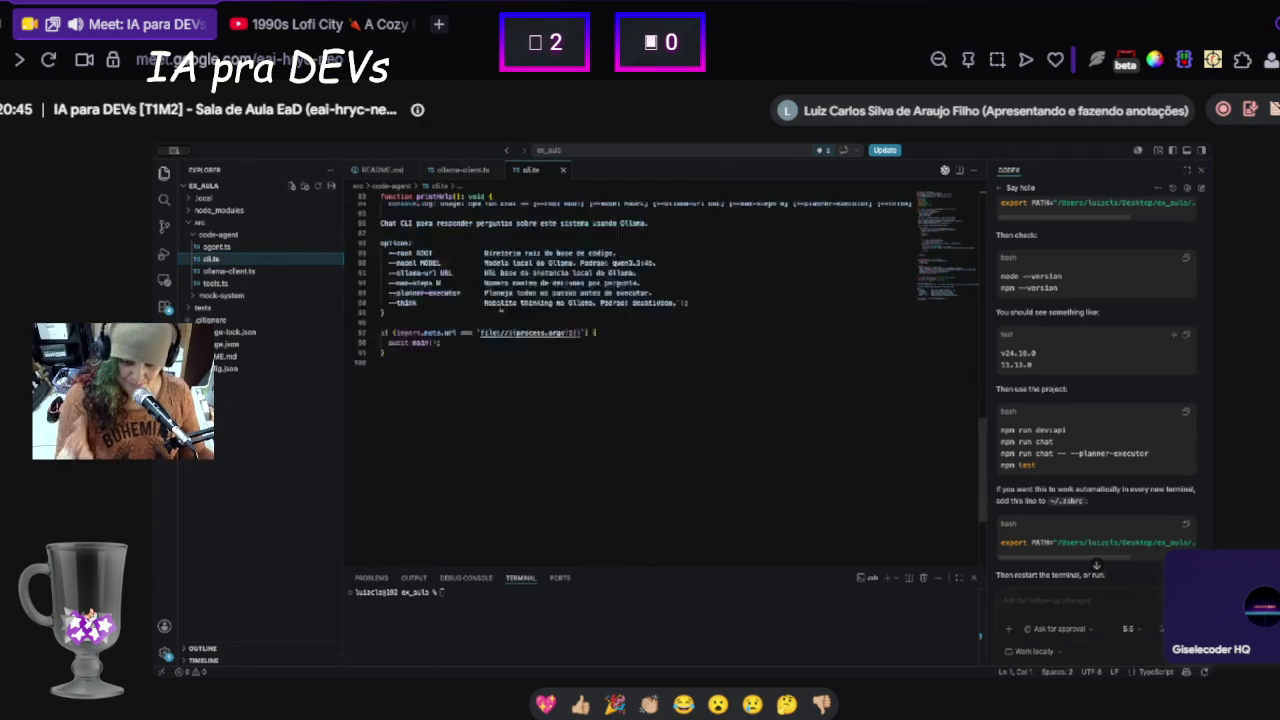
left_click(259, 248)
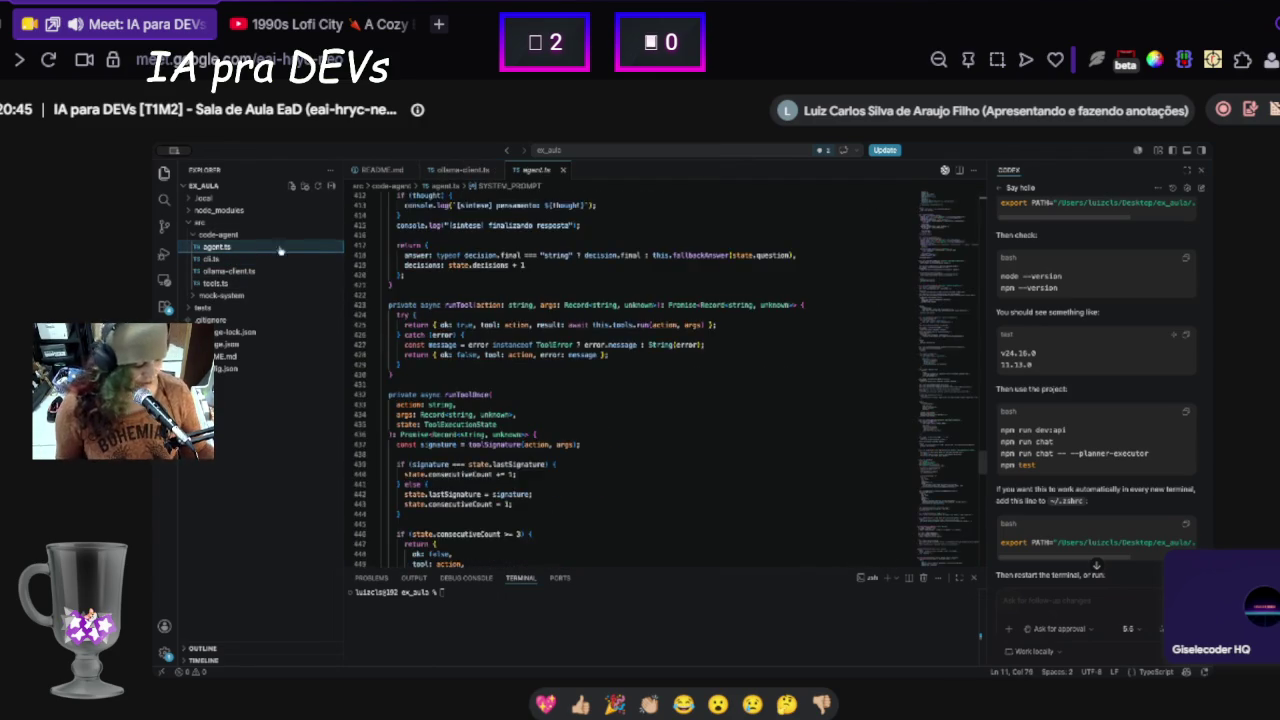
scroll(550, 335, "up", 5)
scroll(550, 335, "up", 20)
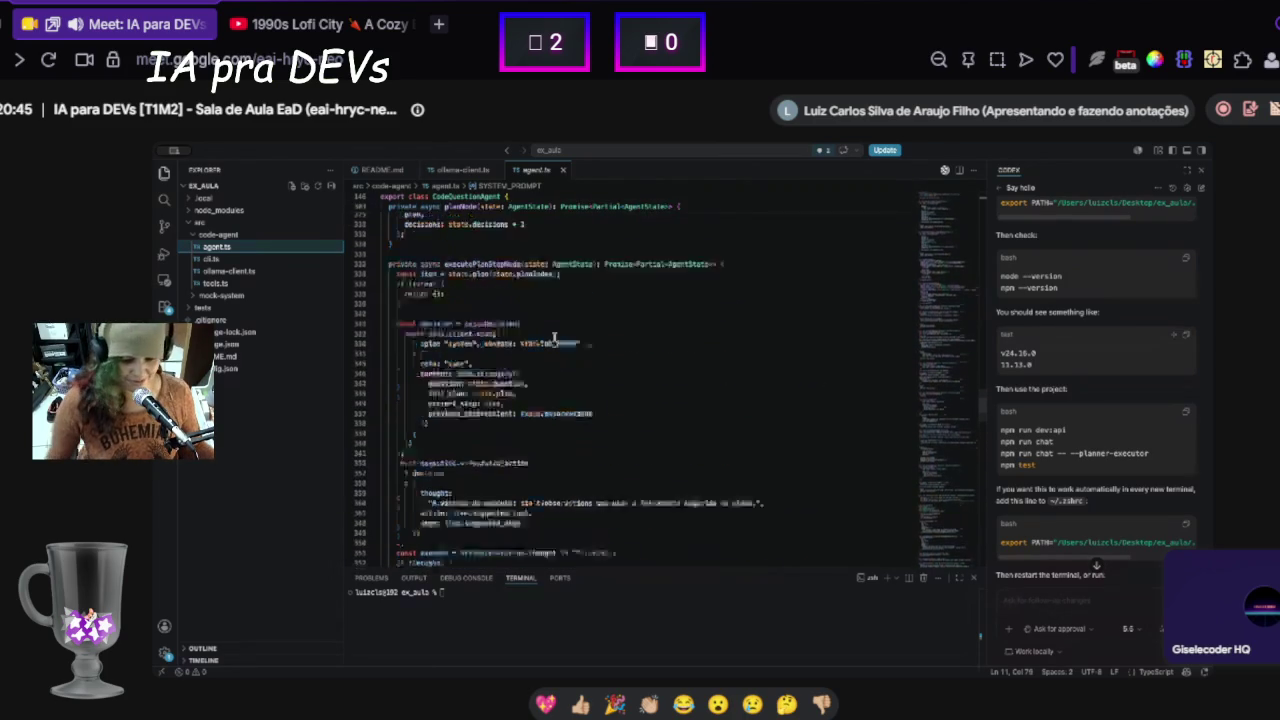
scroll(560, 348, "up", 20)
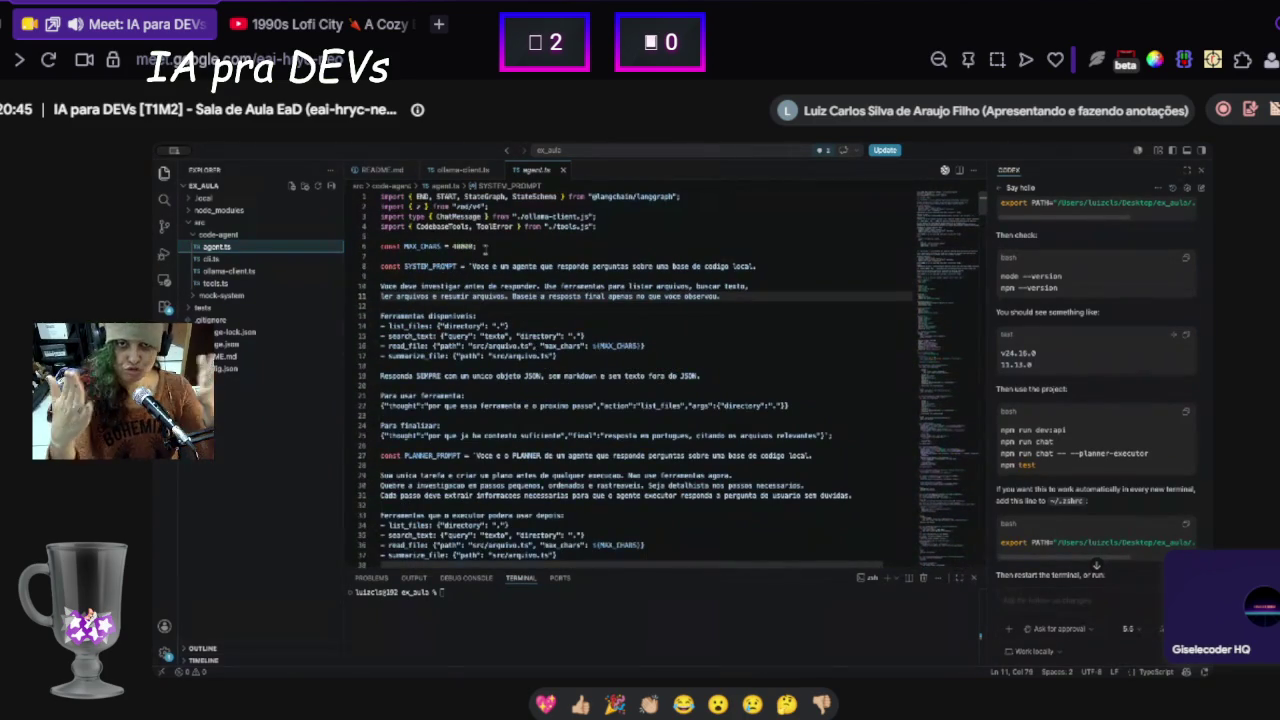
mouse_move(591, 196)
left_mouse_down()
mouse_move(688, 197)
mouse_move(675, 197)
left_mouse_up()
double_click(668, 197)
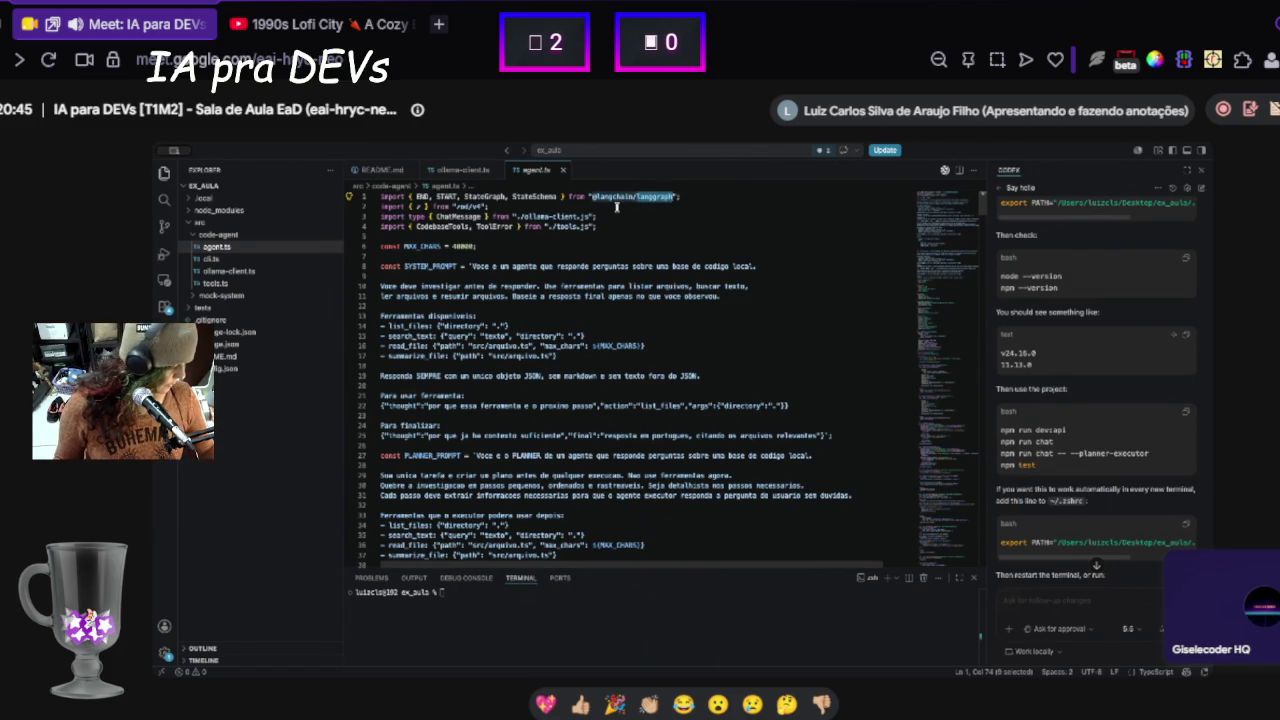
Step: Highlight the Decision type block on lines 85–91
scroll(447, 286, "down", 15)
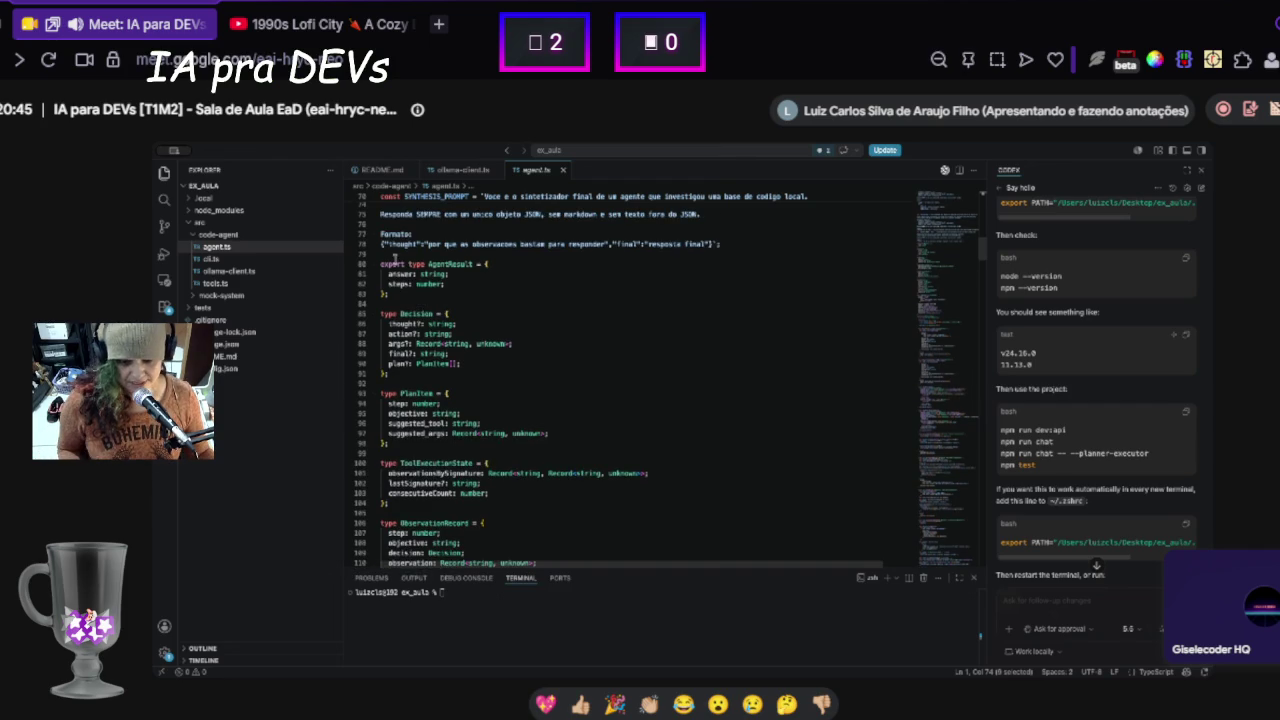
mouse_move(381, 313)
left_mouse_down()
mouse_move(395, 316)
mouse_move(432, 436)
mouse_move(424, 373)
left_mouse_up()
scroll(471, 401, "down", 6)
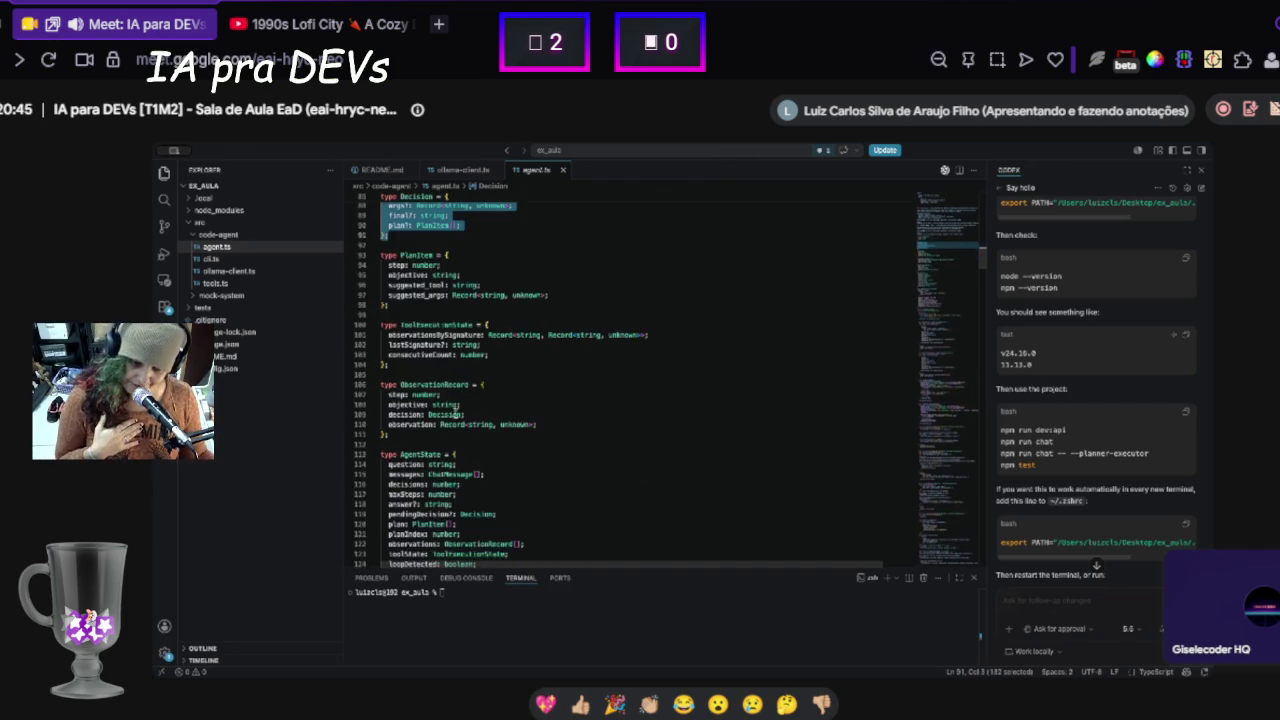
left_click_drag(400, 464, 380, 343)
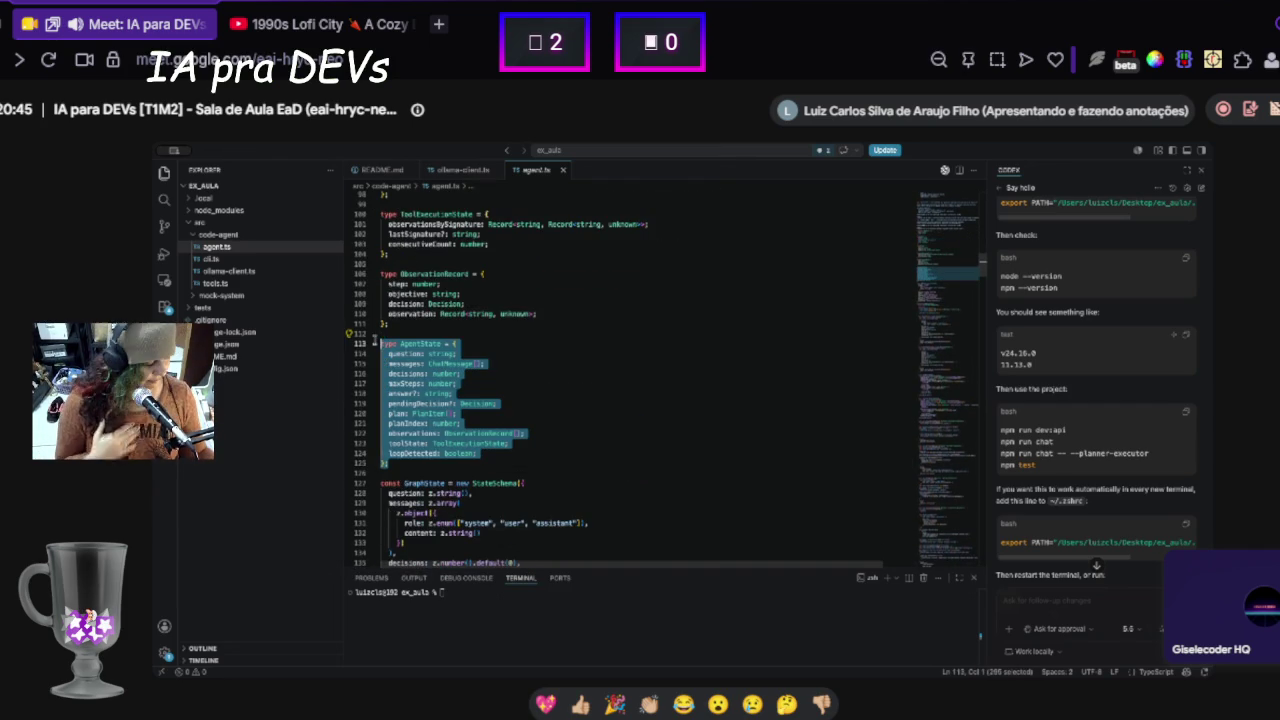
left_click(374, 343)
left_click(375, 344)
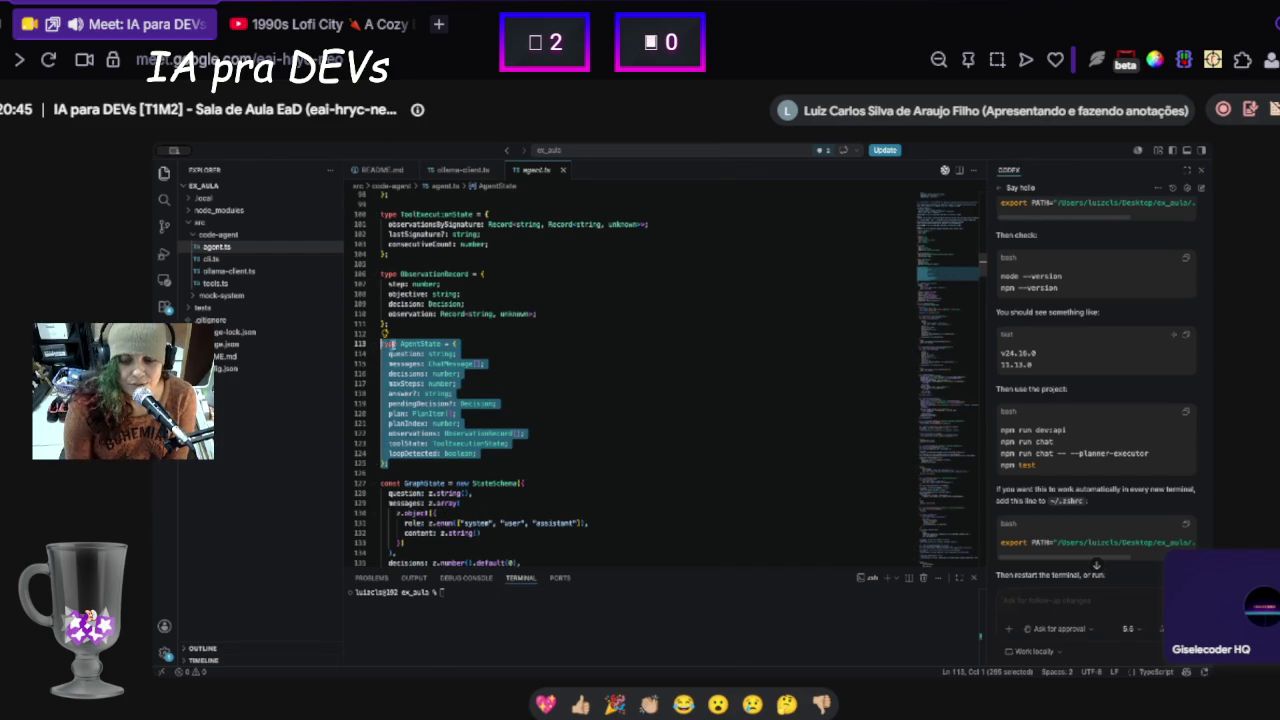
left_click(452, 423)
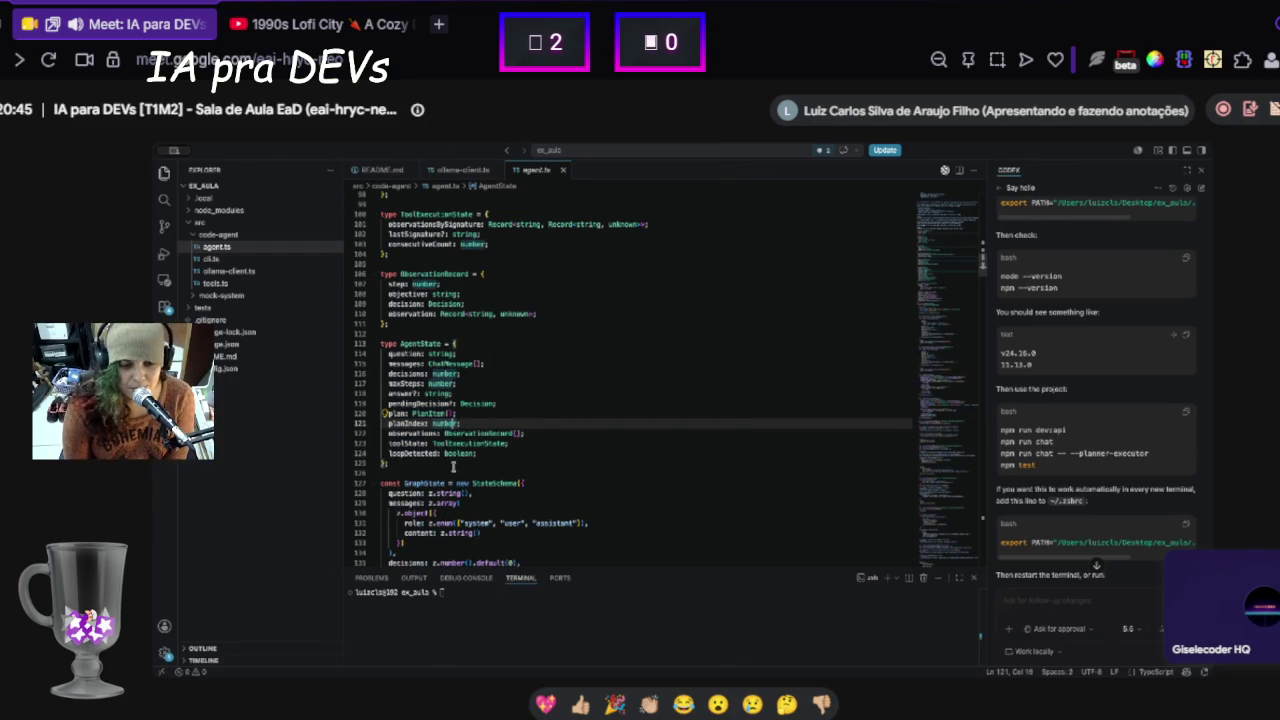
mouse_move(424, 463)
left_mouse_down()
mouse_move(385, 372)
mouse_move(356, 344)
left_mouse_up()
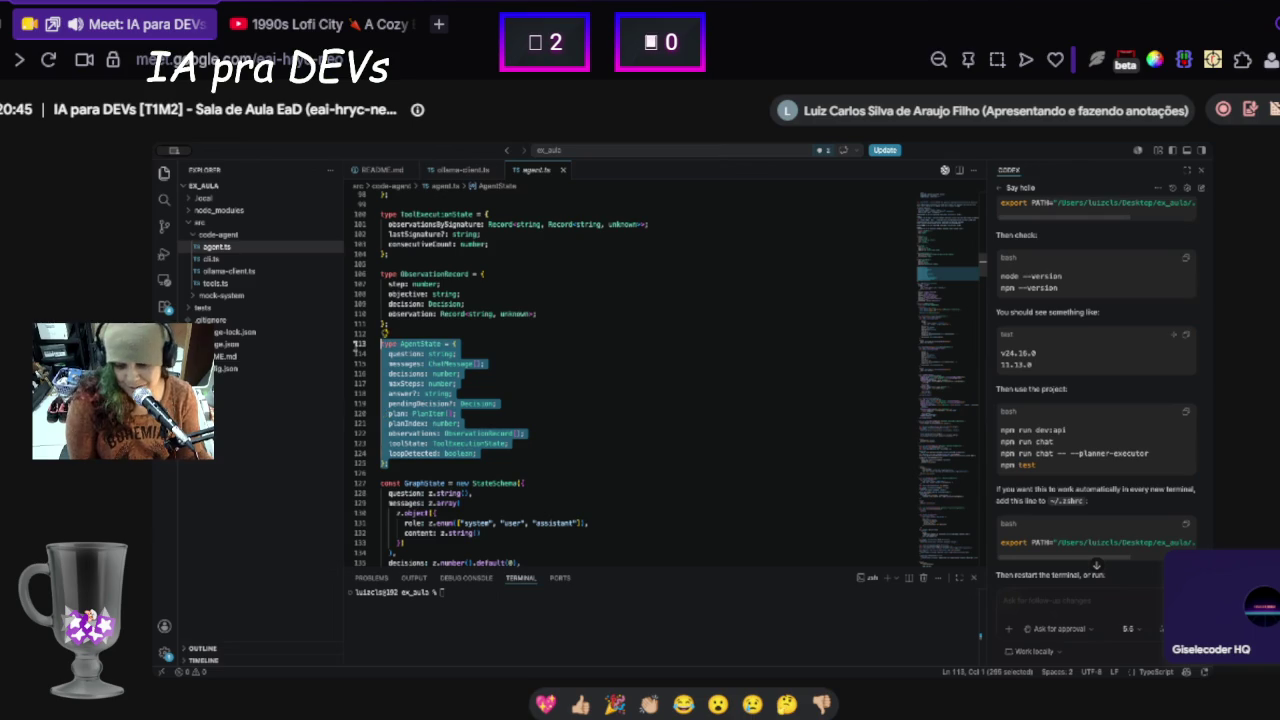
left_click(400, 463)
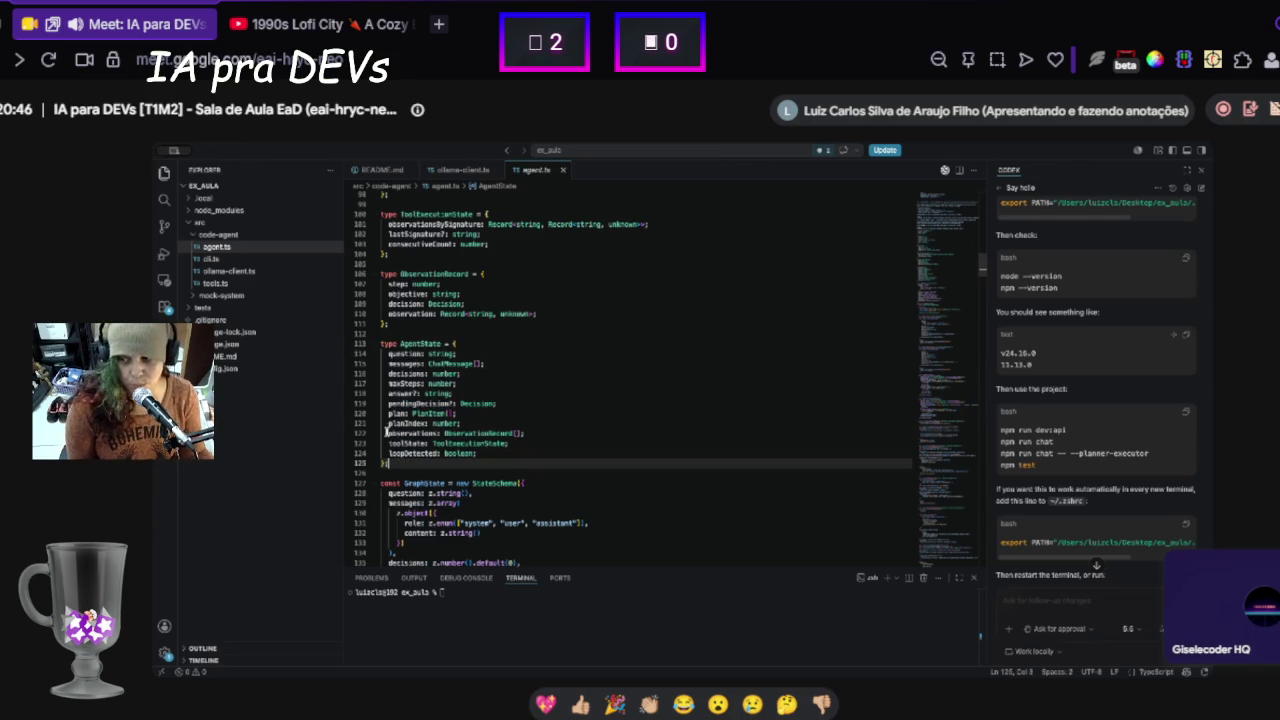
left_click_drag(384, 444, 535, 447)
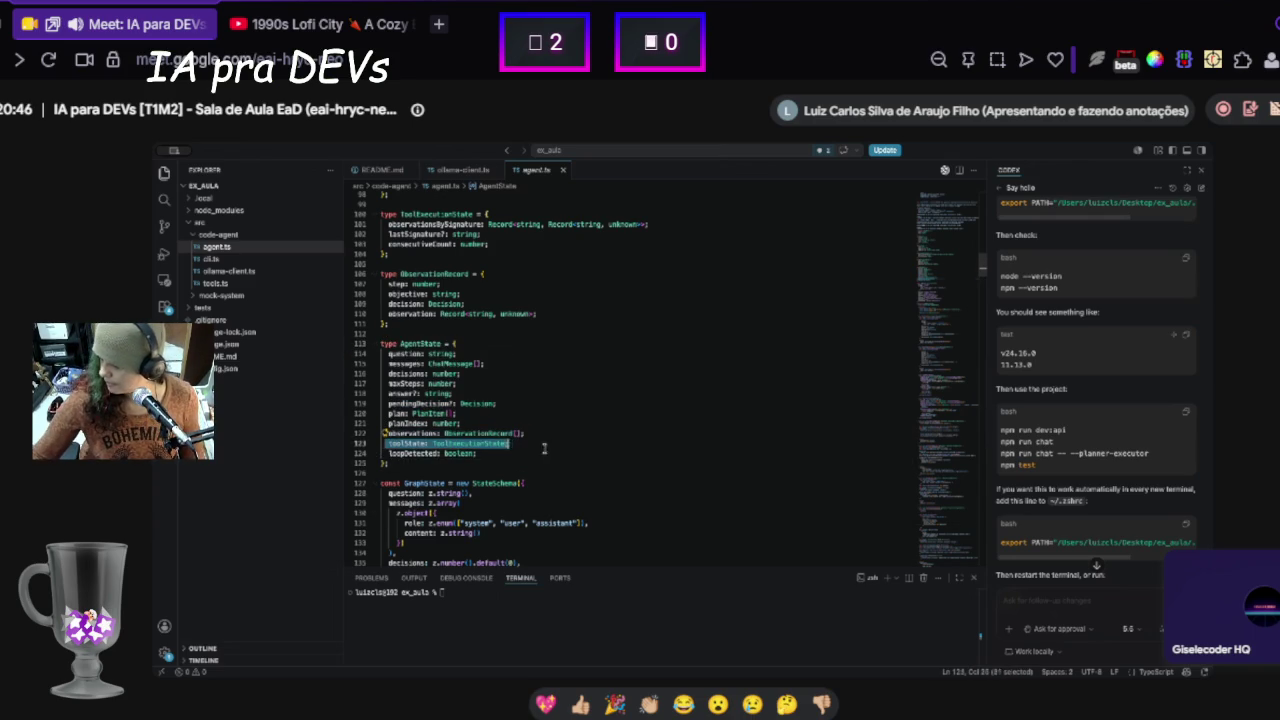
left_click(540, 450)
scroll(452, 454, "down", 4)
scroll(440, 480, "up", 5)
mouse_move(430, 486)
left_mouse_down()
mouse_move(381, 350)
mouse_move(386, 372)
left_mouse_up()
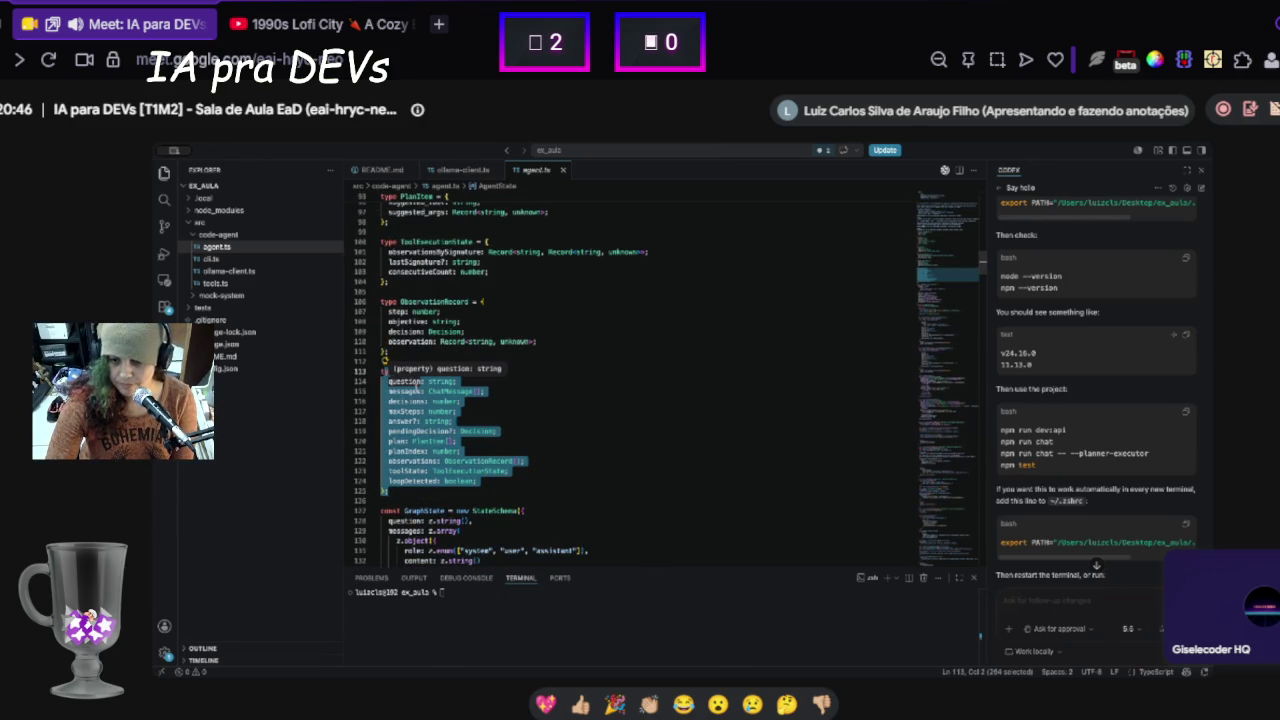
left_click(412, 391)
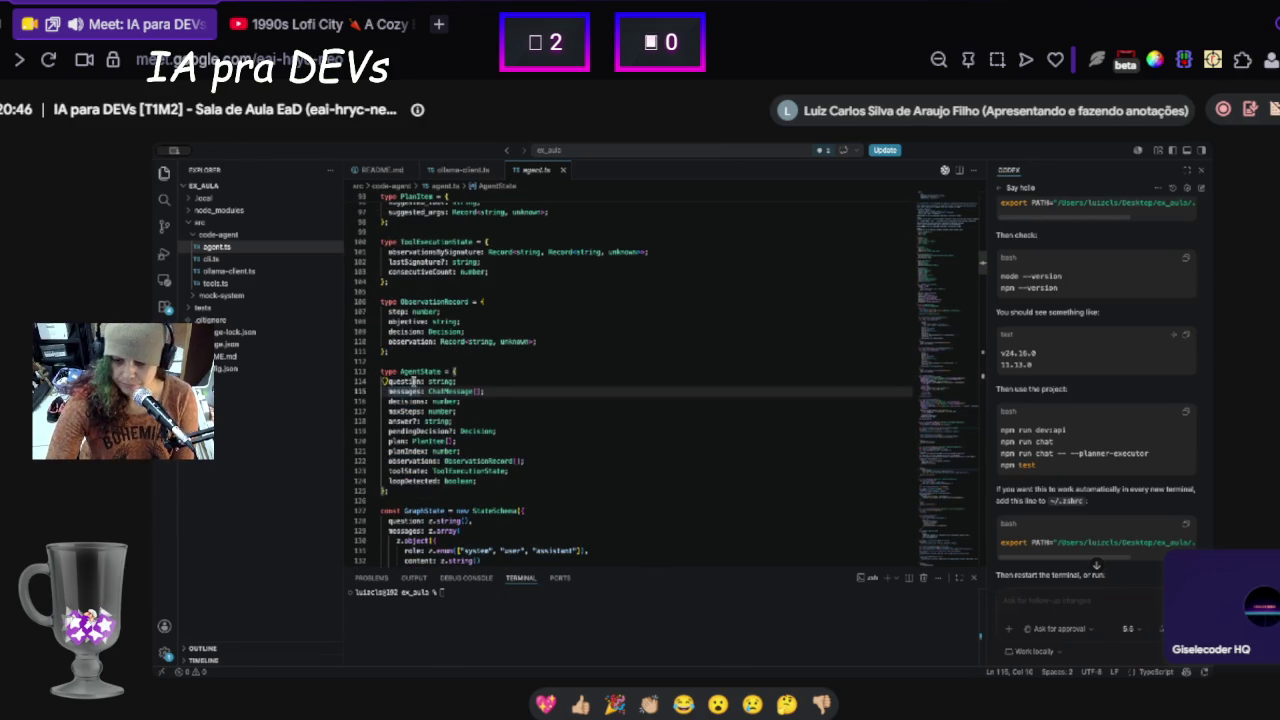
left_click_drag(457, 381, 388, 382)
mouse_move(500, 394)
left_mouse_down()
mouse_move(383, 393)
mouse_move(481, 379)
left_mouse_up()
double_click(404, 391)
left_click_drag(388, 391, 502, 395)
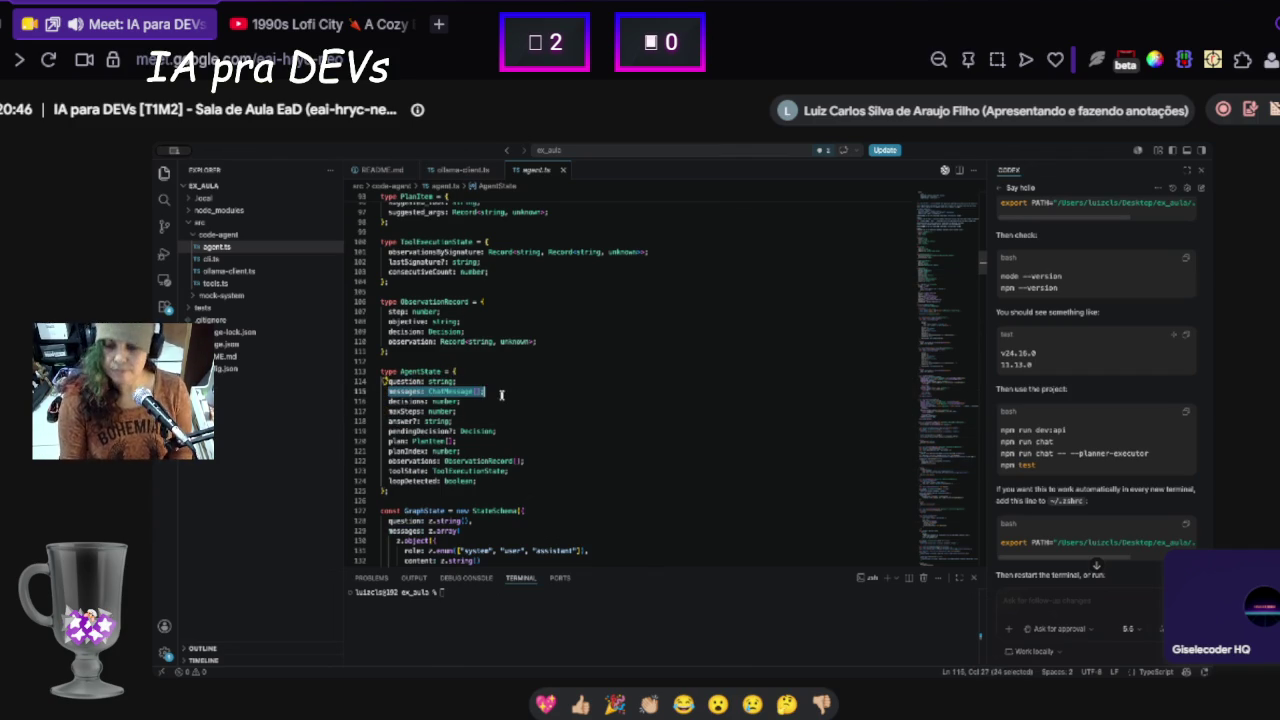
double_click(444, 391)
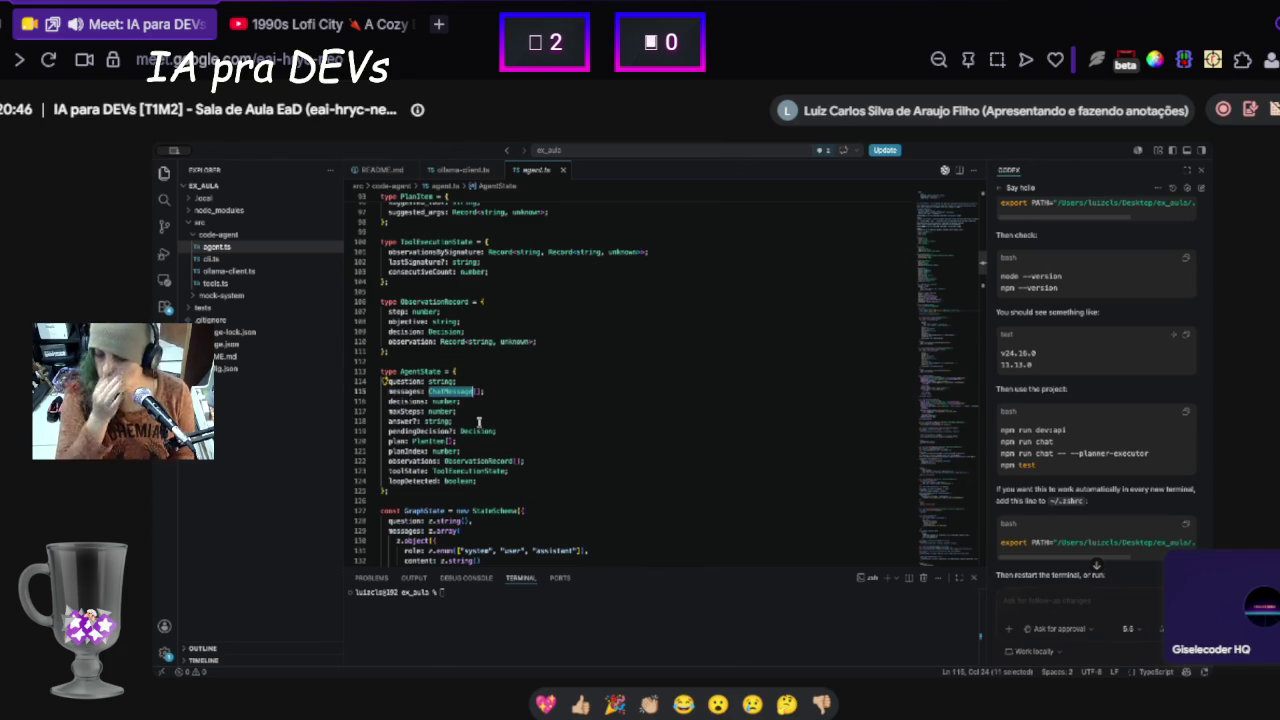
Step: Highlight the ChatMessage import on line 3 of agent.ts
scroll(479, 421, "up", 10)
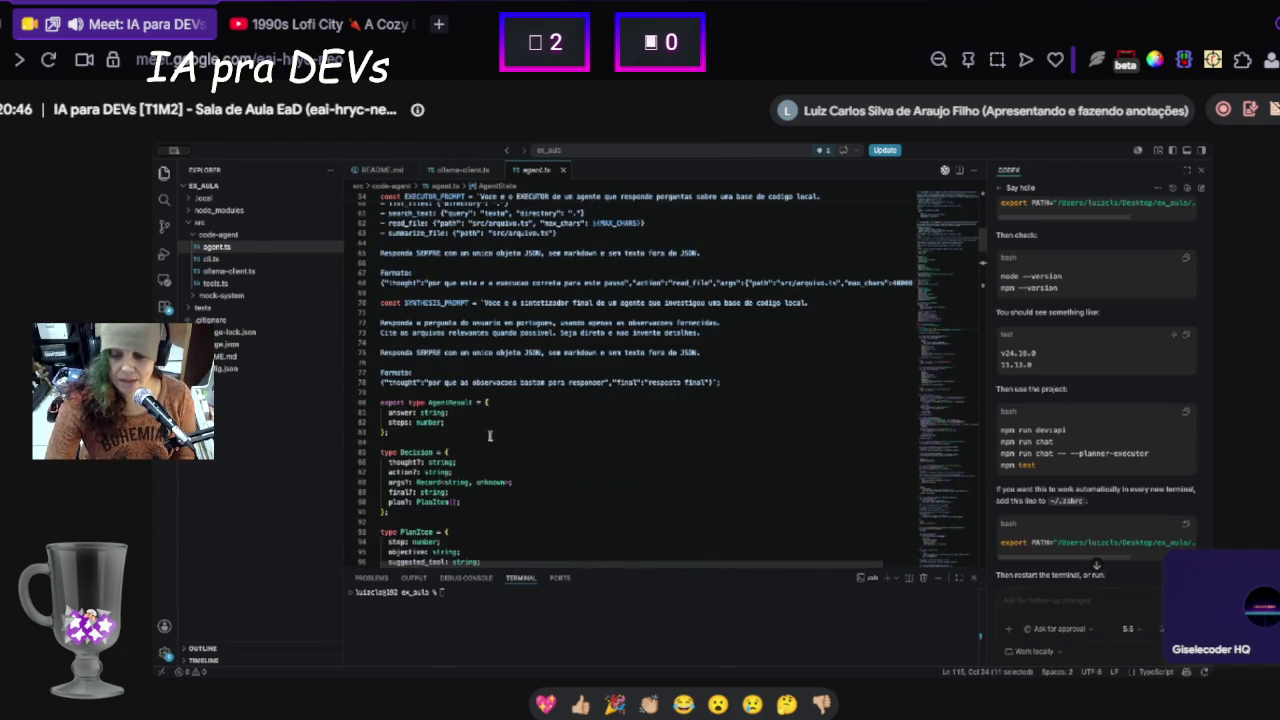
scroll(493, 433, "up", 12)
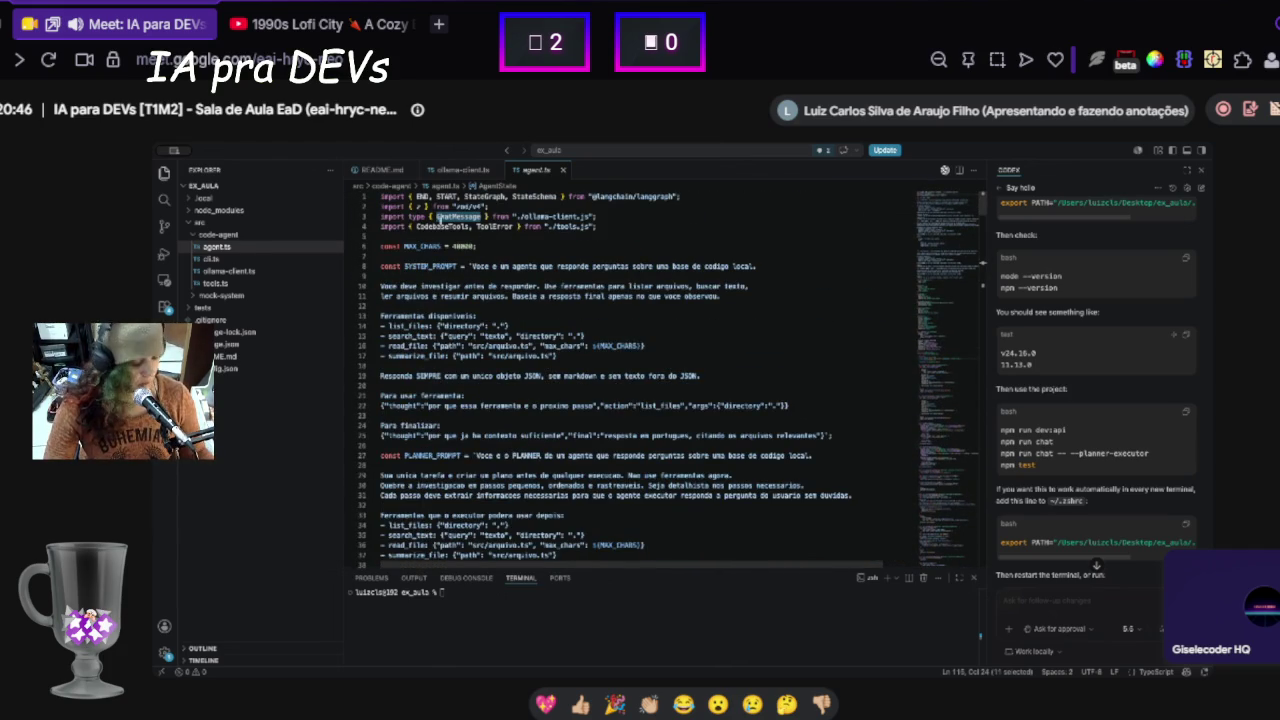
left_click_drag(597, 217, 381, 220)
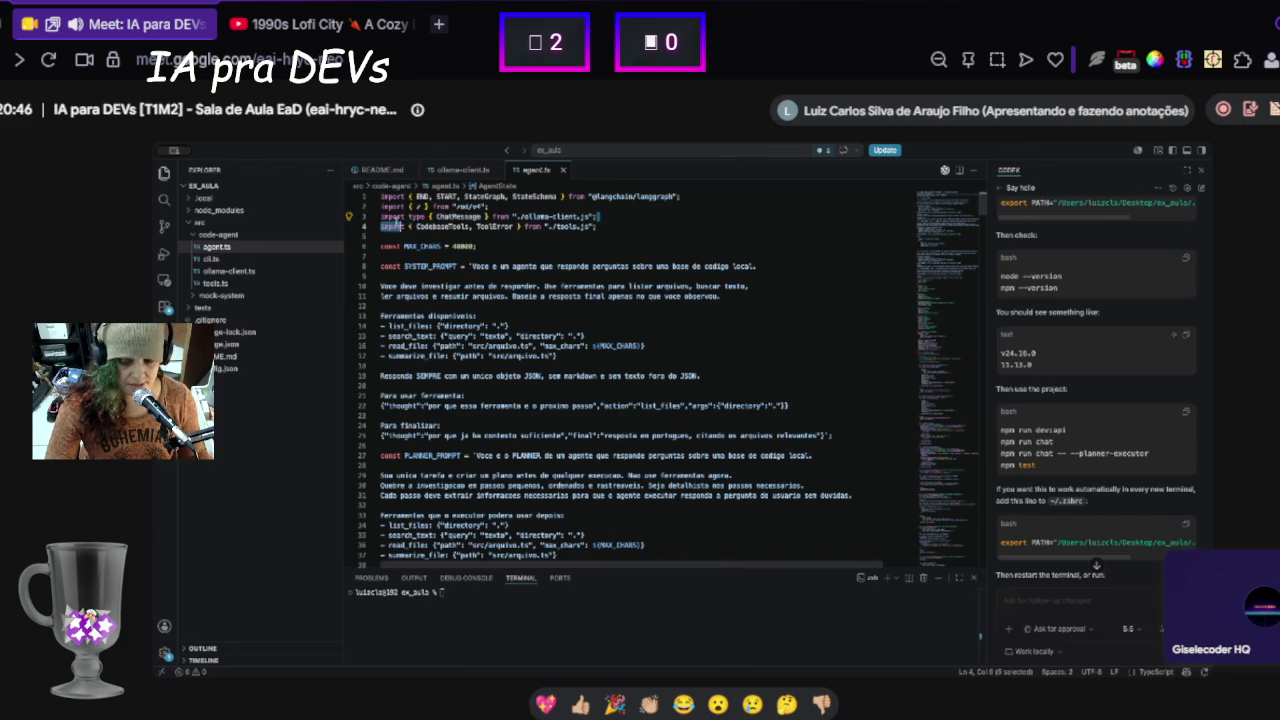
scroll(550, 413, "down", 20)
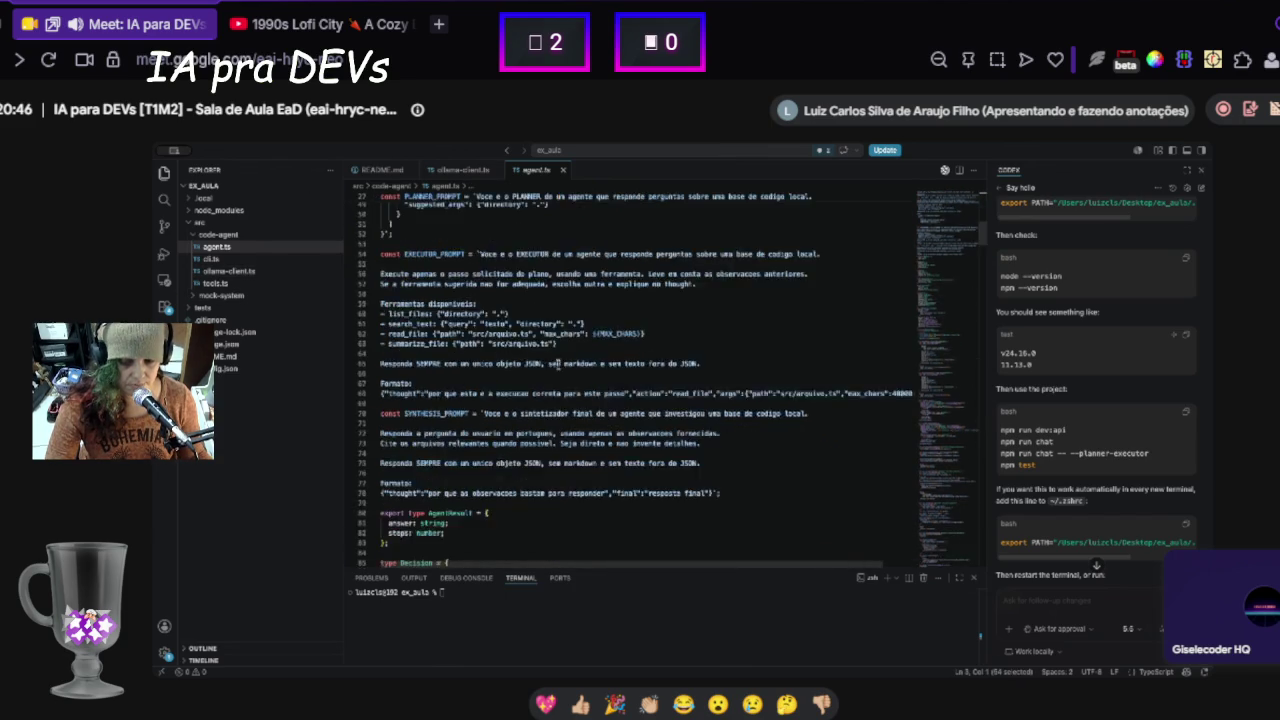
scroll(550, 413, "up", 14)
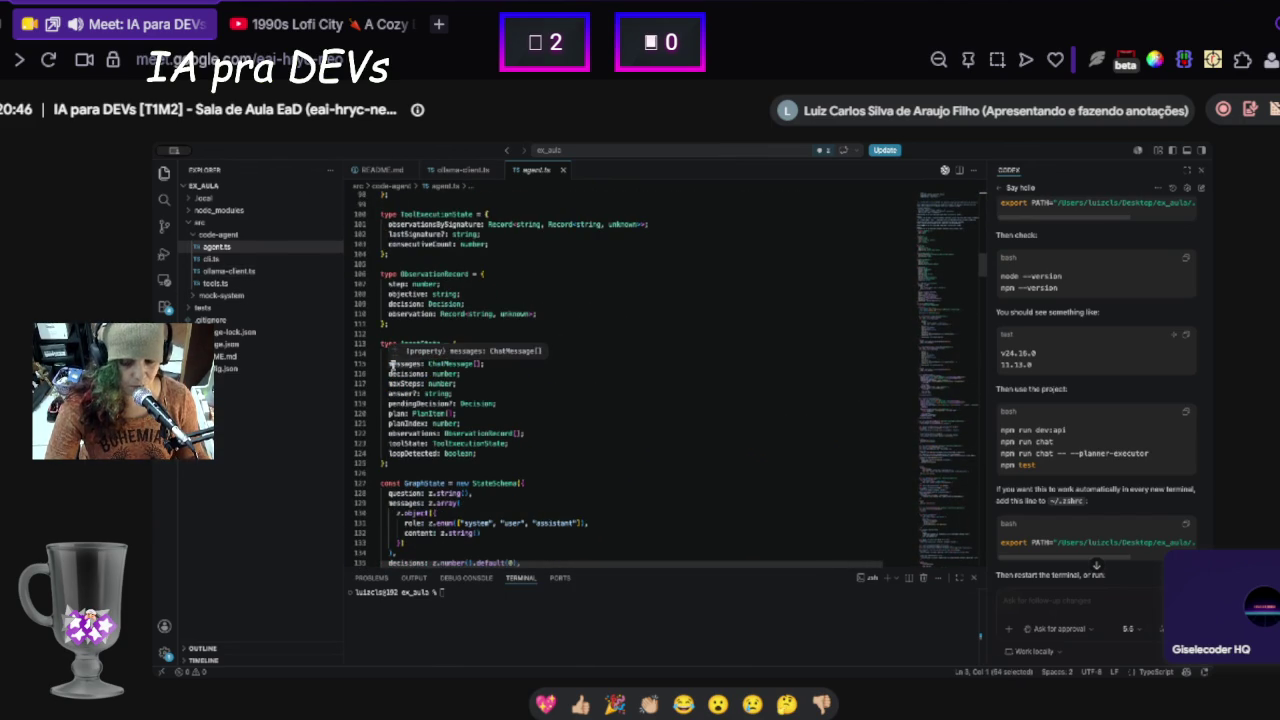
Step: Highlight the AgentState fields decisions, maxSteps, answer, pendingDecision and plan one by one
left_click_drag(388, 374, 460, 374)
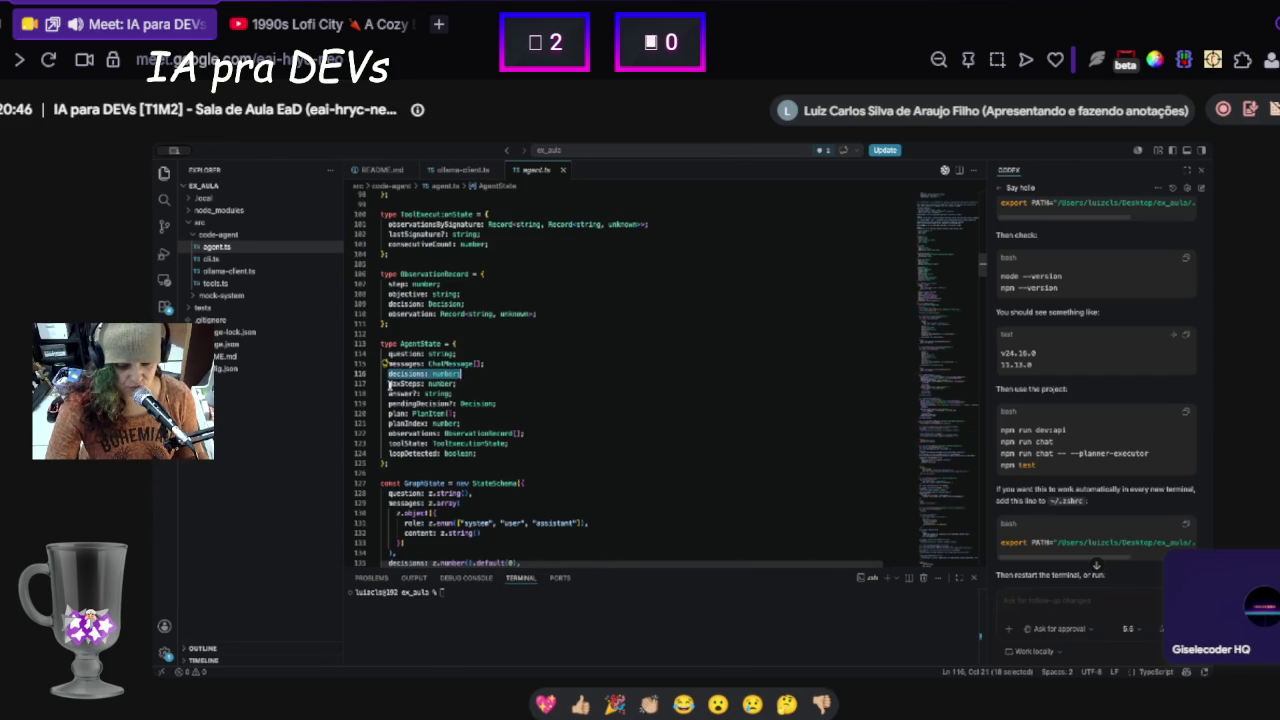
left_click_drag(464, 384, 387, 383)
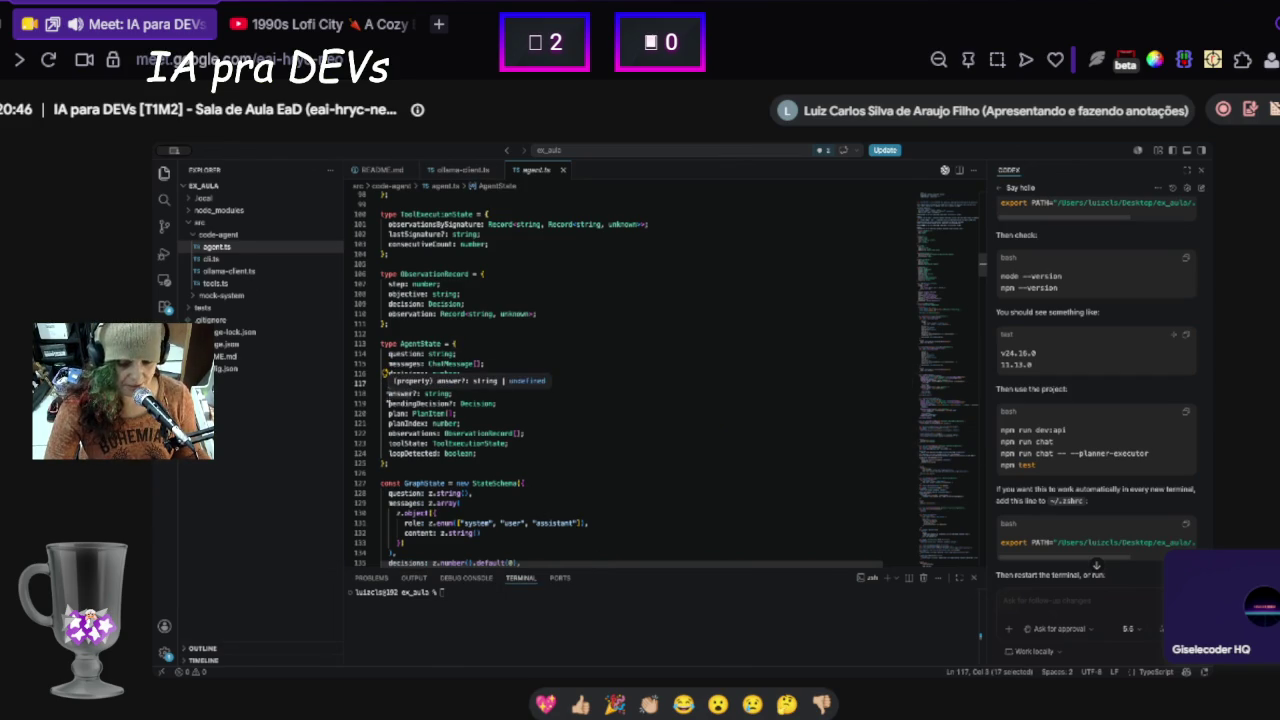
left_click(388, 395)
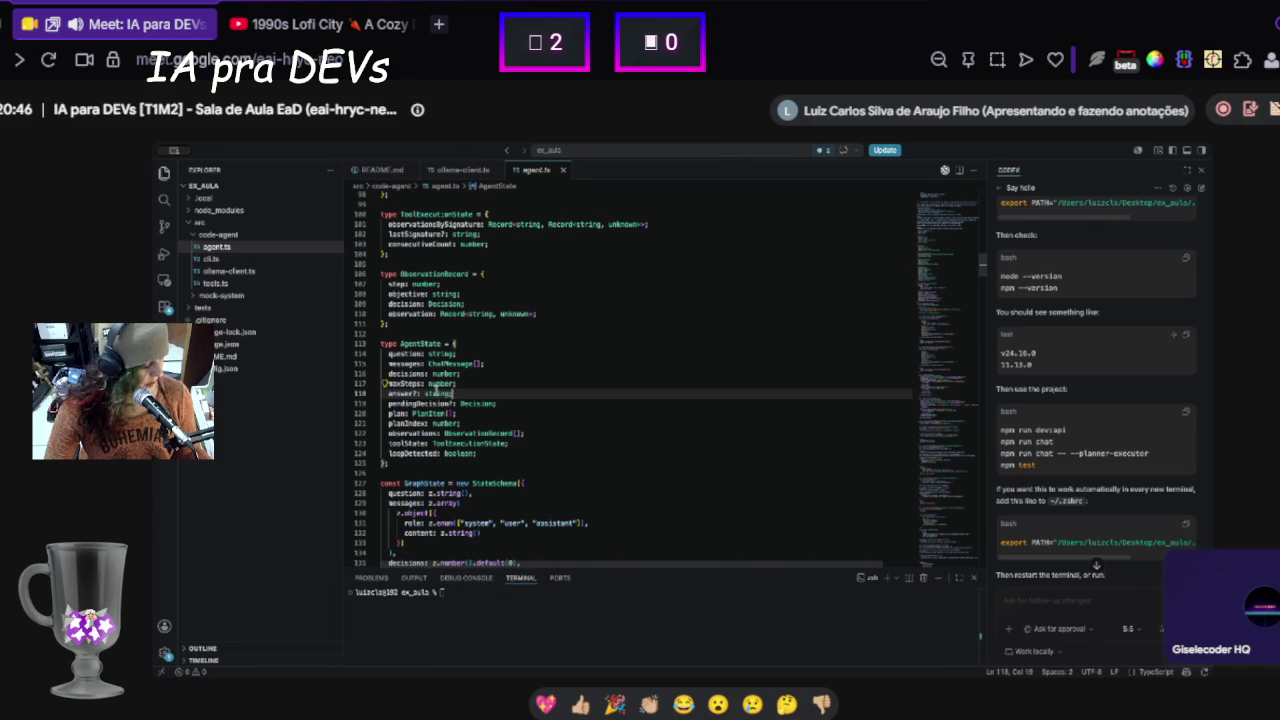
left_click_drag(455, 393, 387, 393)
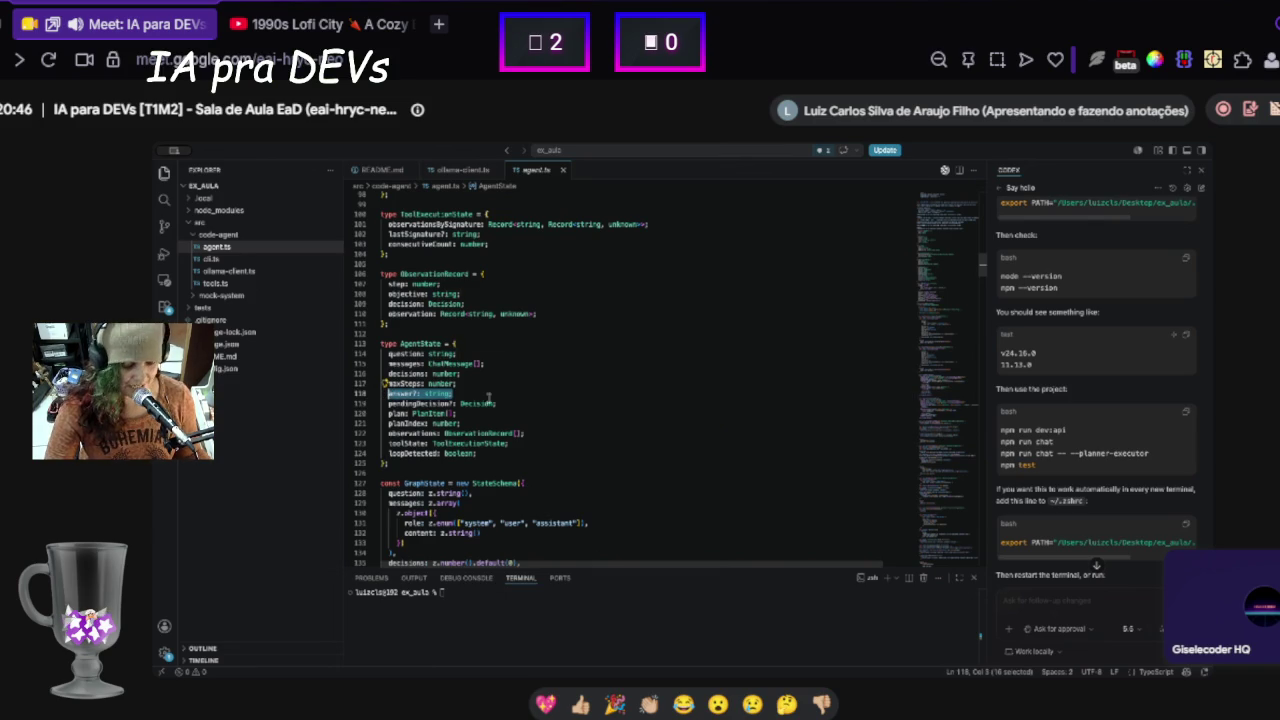
left_click(383, 403)
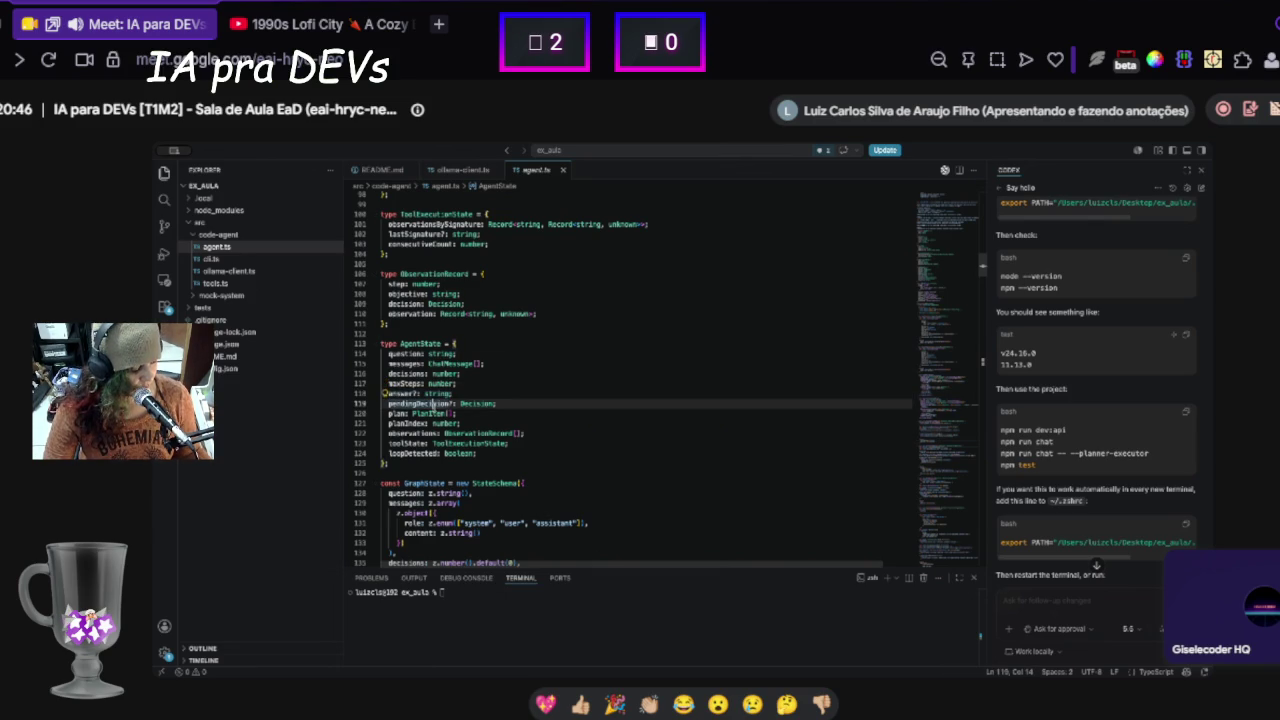
left_click_drag(388, 403, 530, 403)
mouse_move(389, 413)
left_mouse_down()
mouse_move(457, 413)
mouse_move(350, 415)
mouse_move(414, 414)
mouse_move(394, 414)
left_mouse_up()
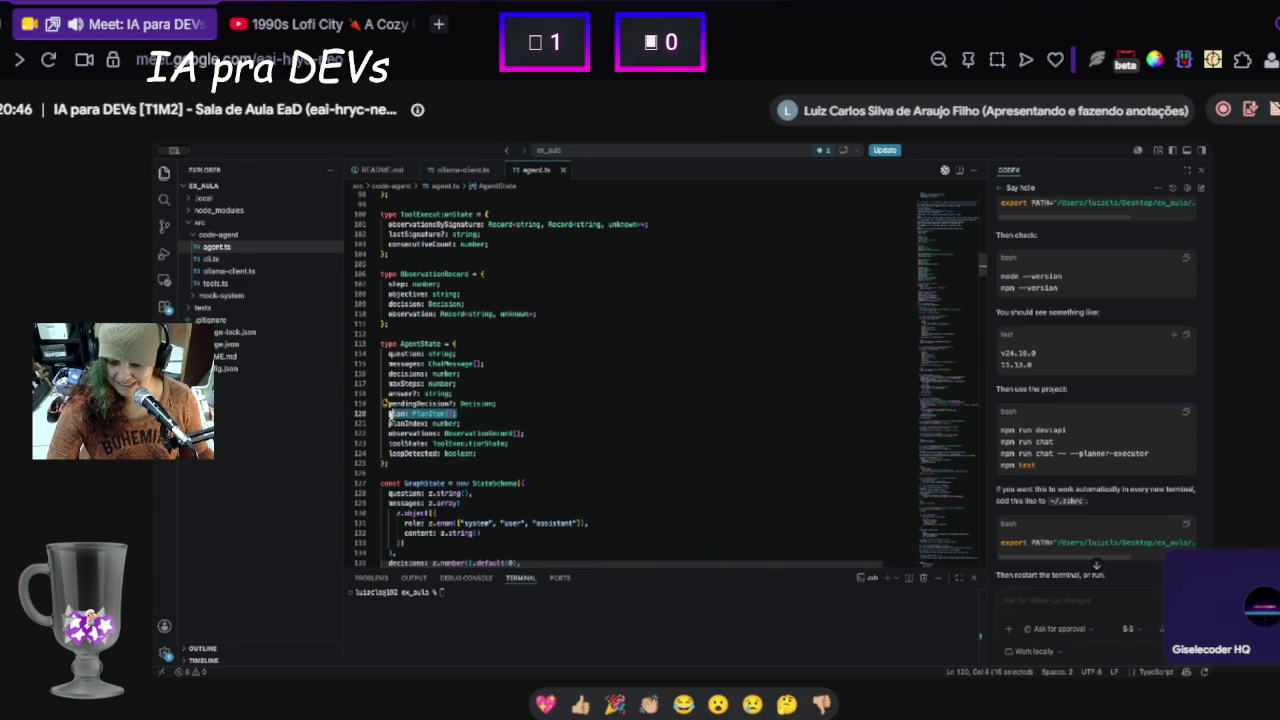
double_click(389, 411)
triple_click(397, 413)
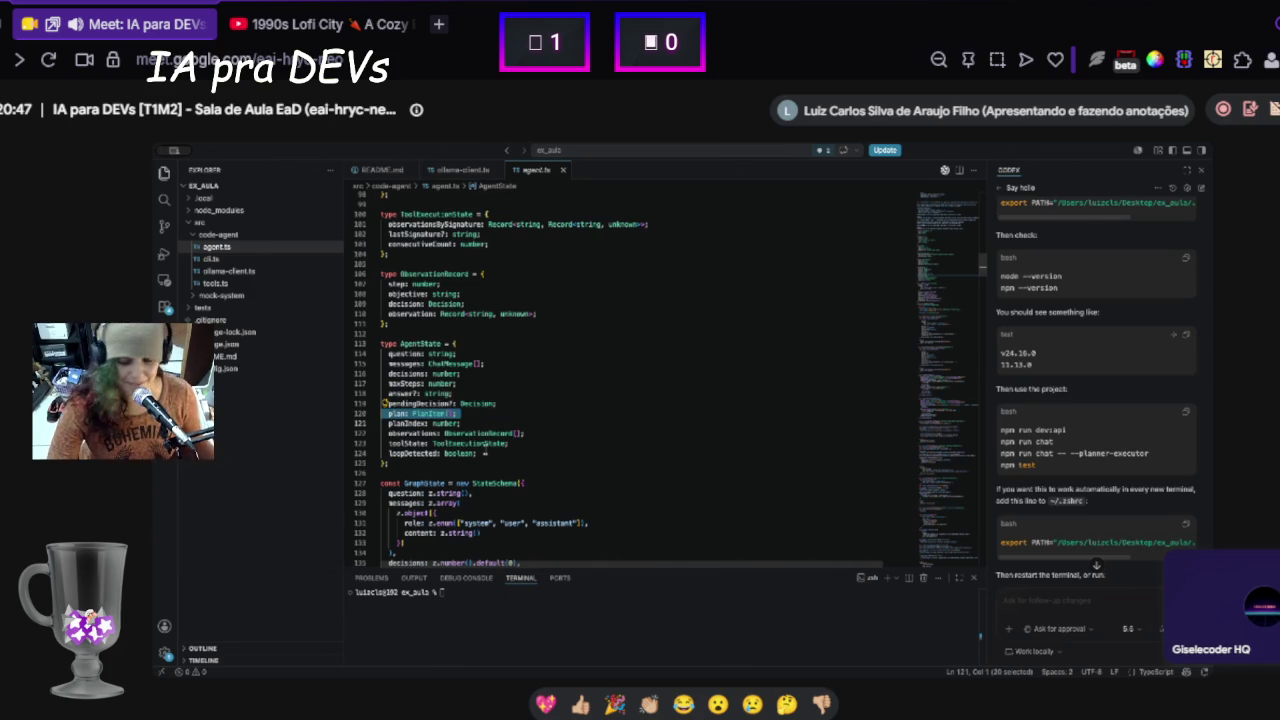
Step: Highlight the remaining fields: planIndex, observations, toolState and loopDetected
mouse_move(478, 444)
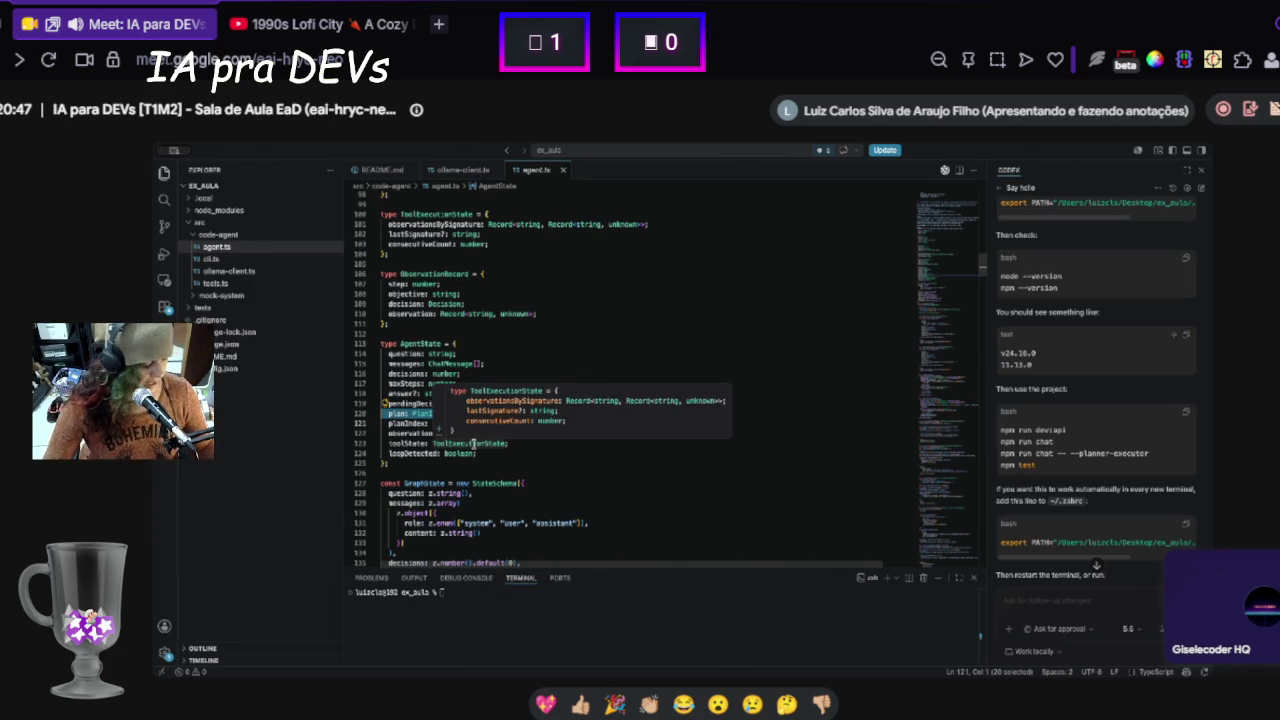
double_click(436, 423)
left_click_drag(436, 423, 463, 423)
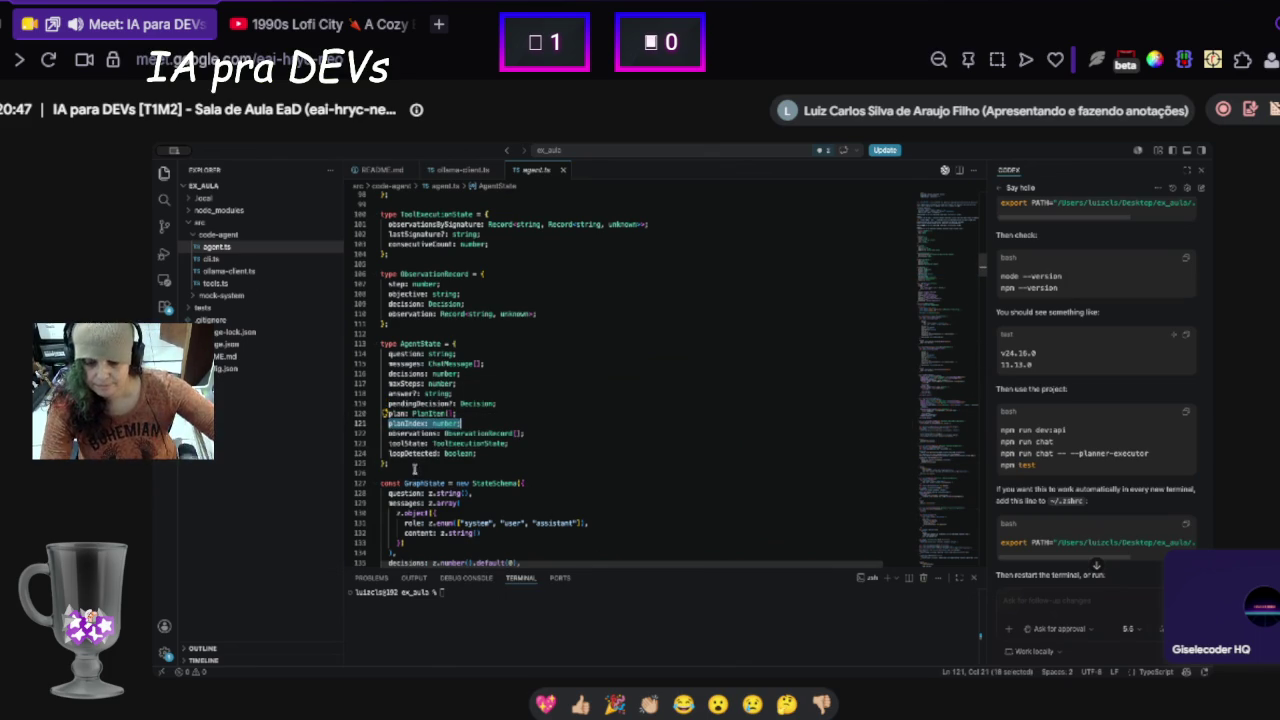
left_click(395, 433)
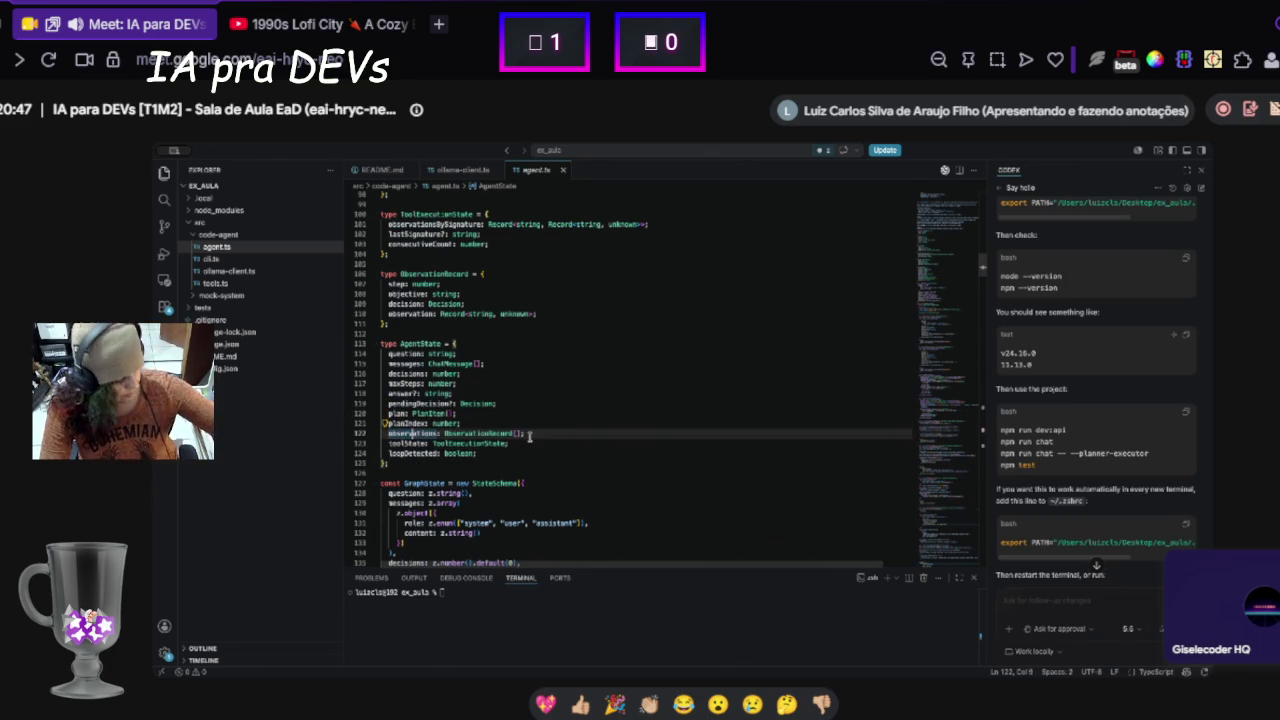
left_click(467, 623)
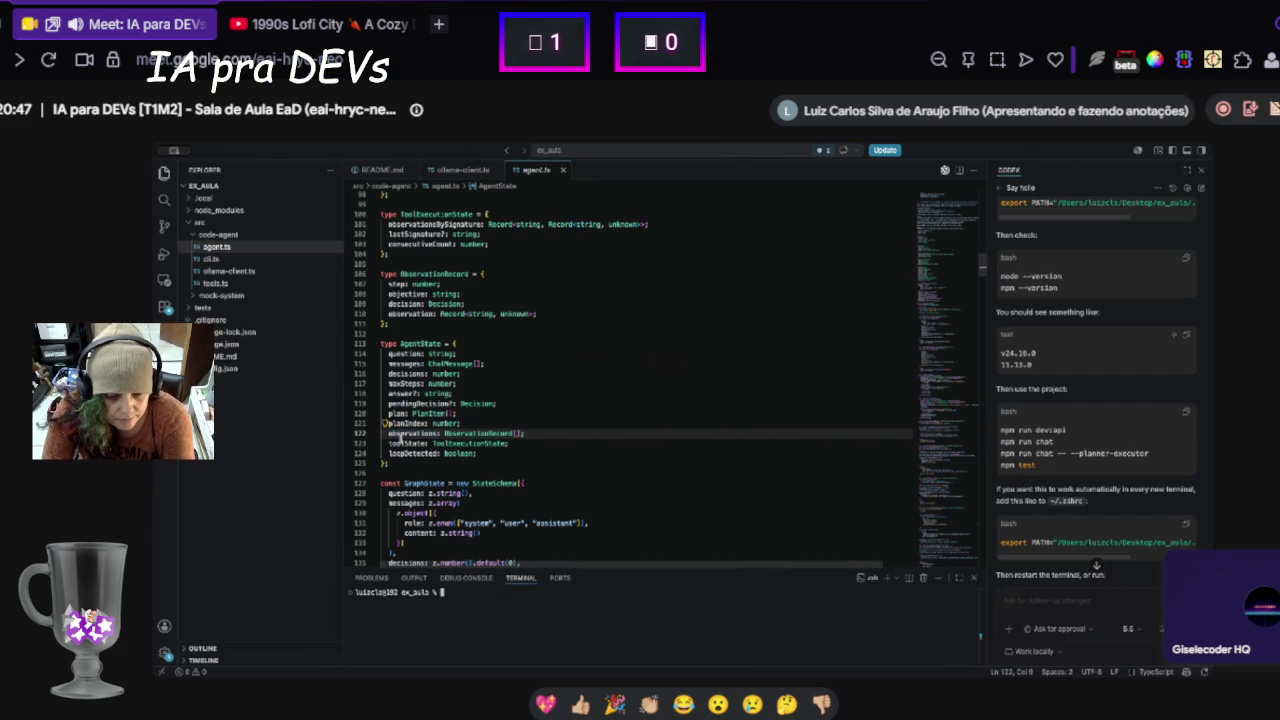
double_click(413, 445)
key("shift+End")
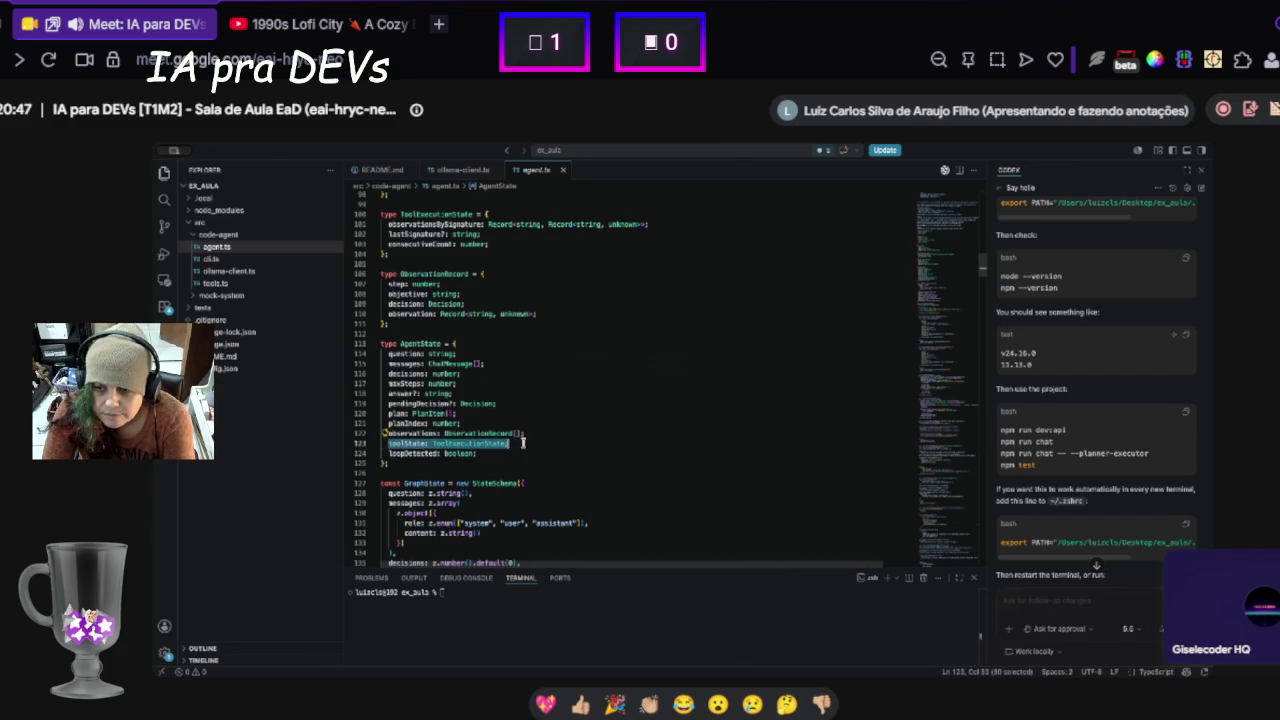
double_click(409, 453)
key("shift+End")
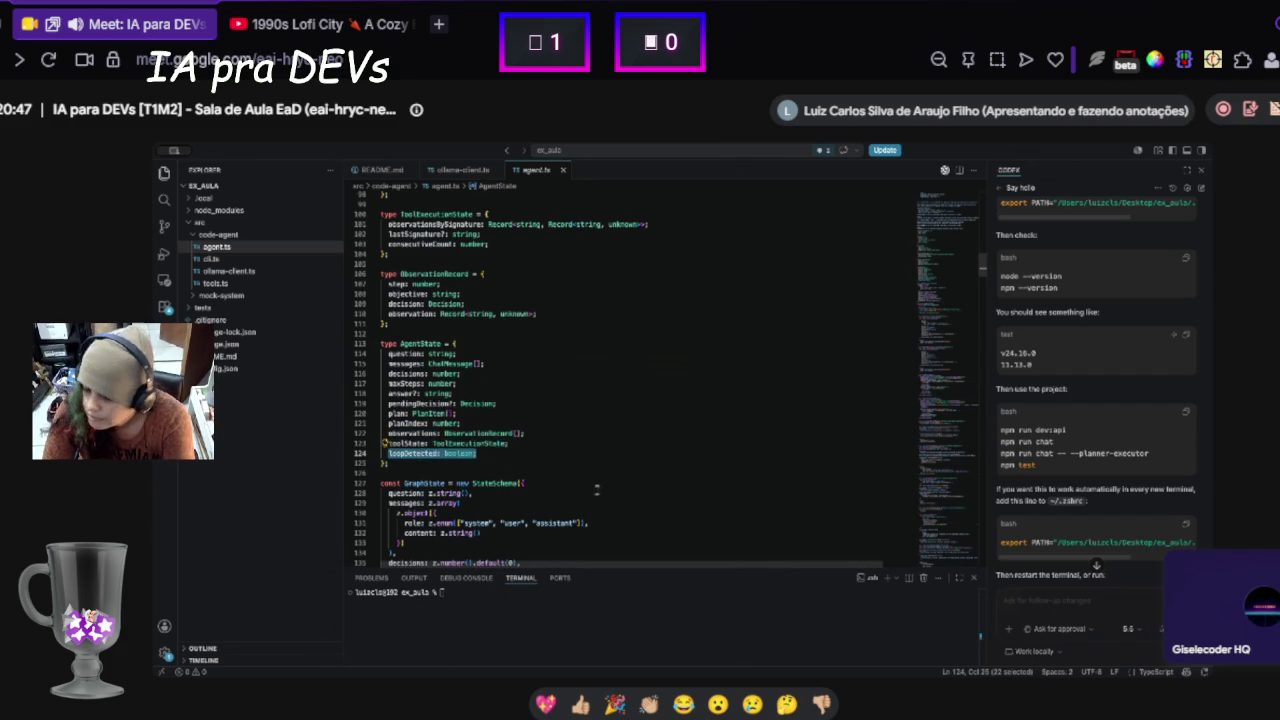
Step: Close the 1990s Lofi City tab and put the browser in fullscreen
scroll(598, 490, "up", 2)
scroll(626, 498, "up", 5)
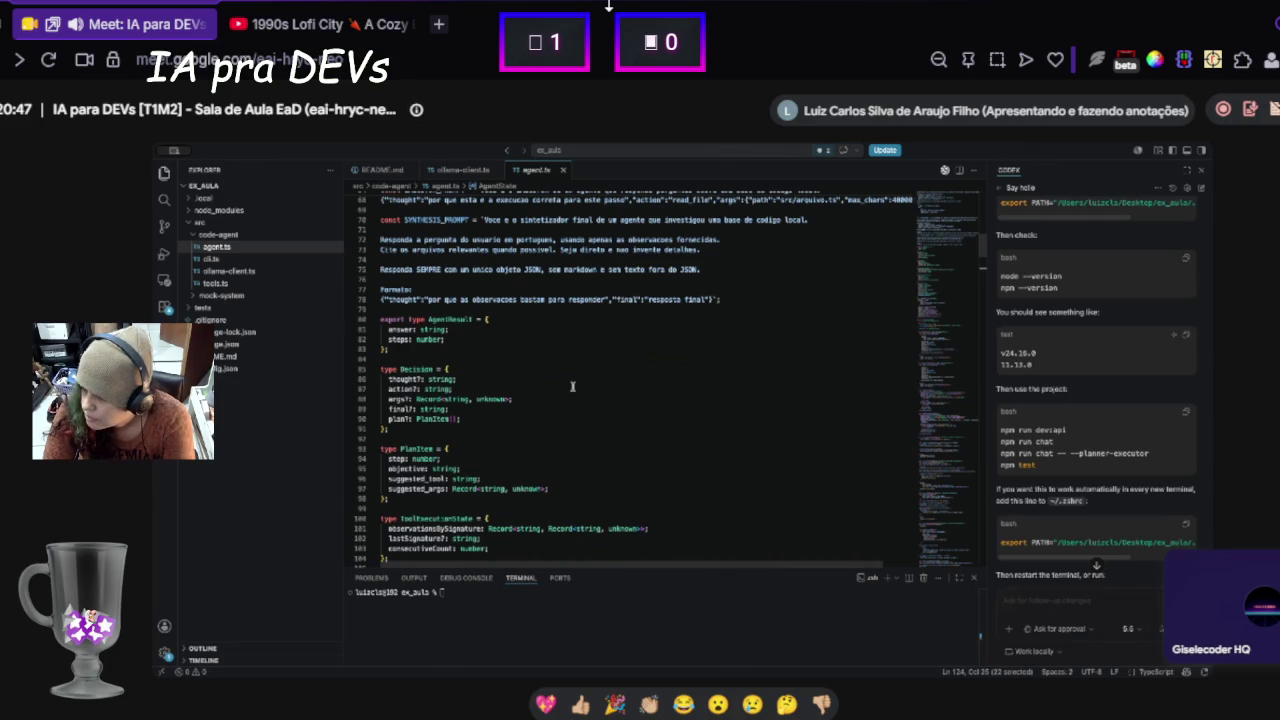
left_click(406, 24)
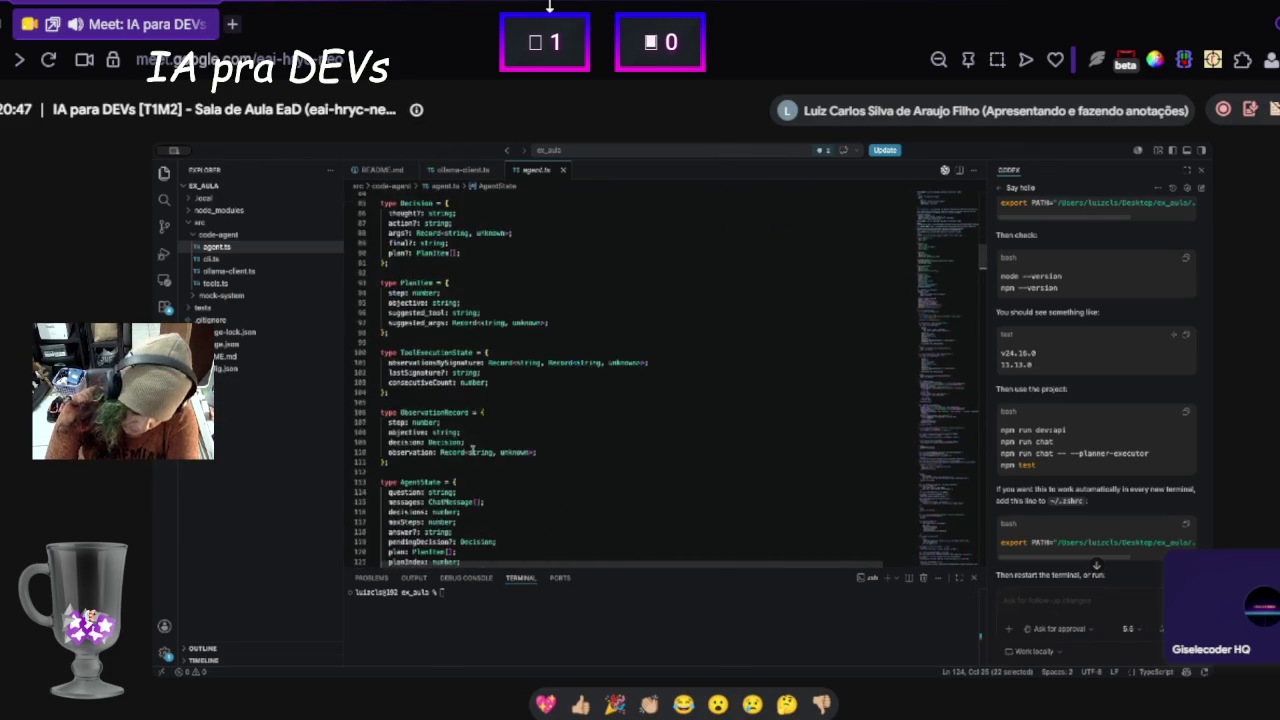
key("F11")
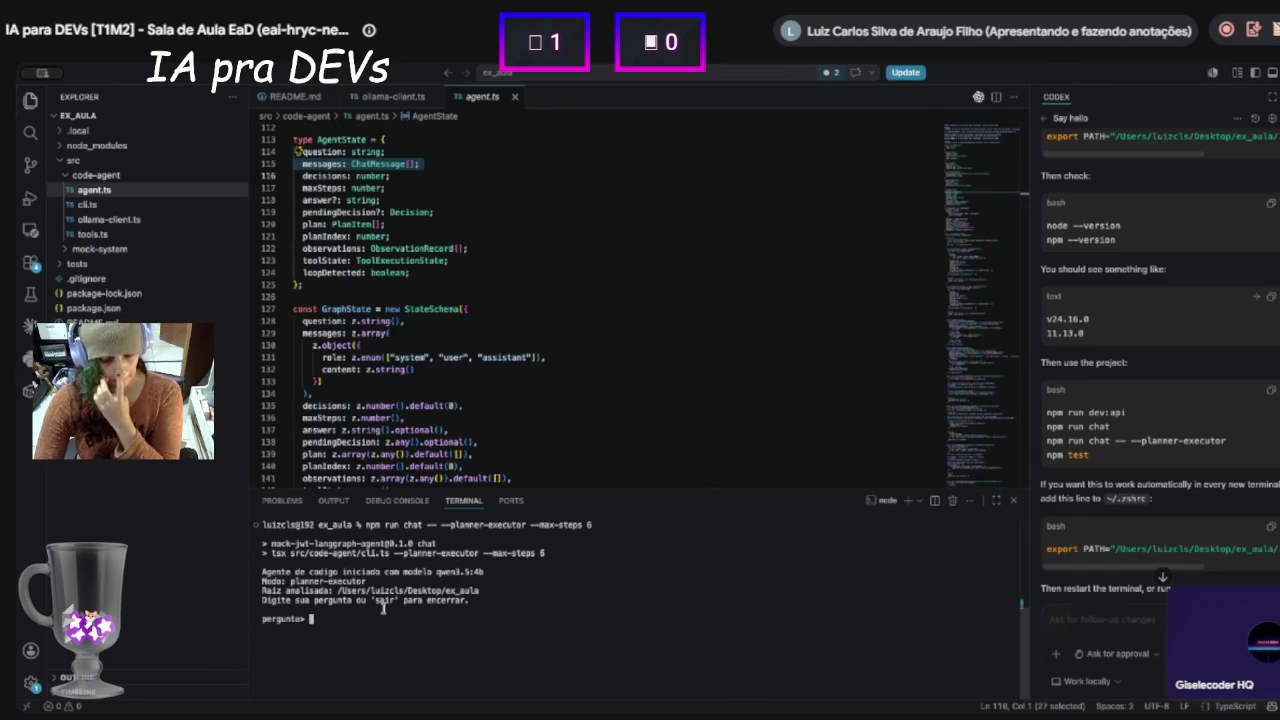
Step: Ask the agent at the pergunta> prompt to explore and summarise 10 scripts in this codebase
type("Faça um a")
key("BackSpace")
key("BackSpace")
key("BackSpace")
key("BackSpace")
type("Explore e resuma10")
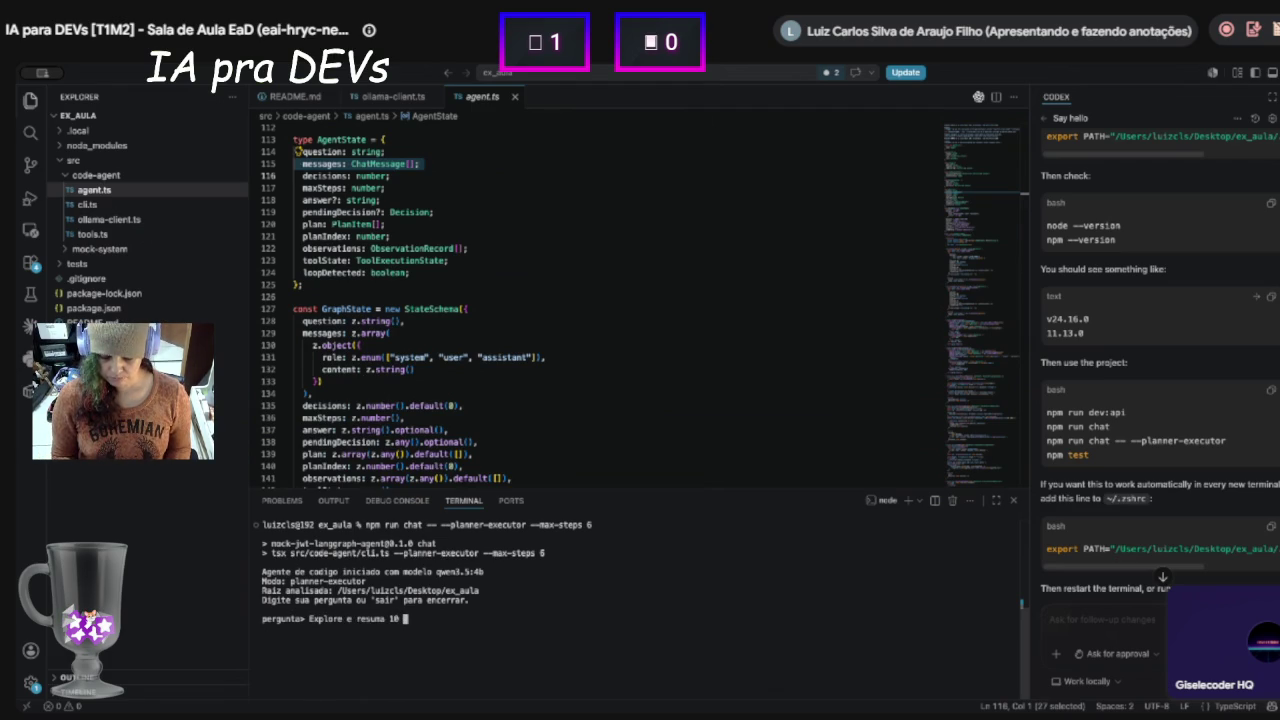
type("scripts nessa ")
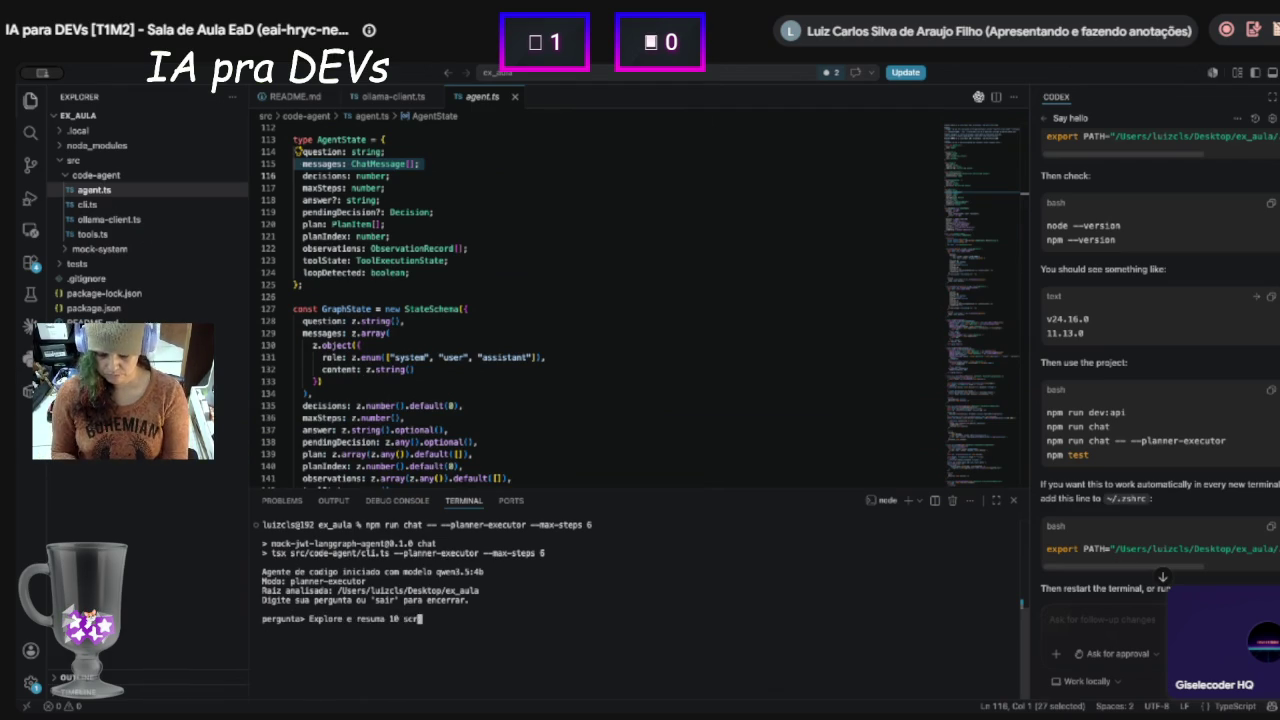
type("base de co")
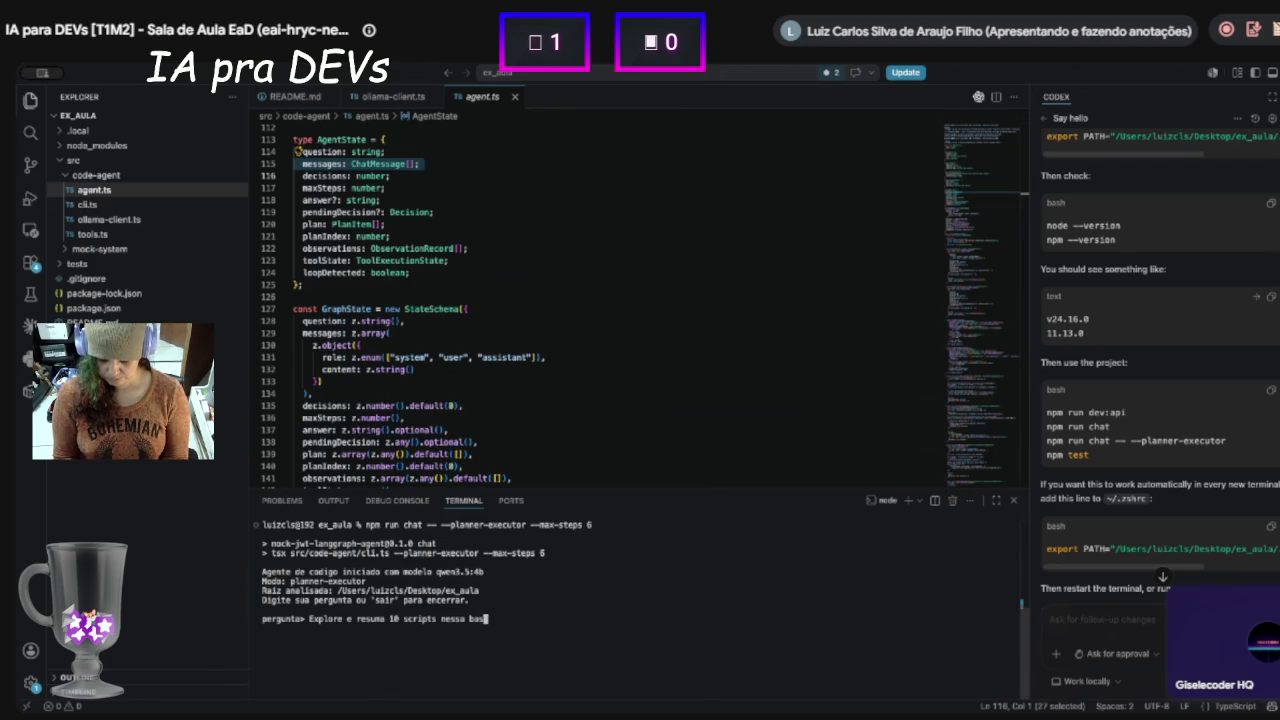
type("ódigo.")
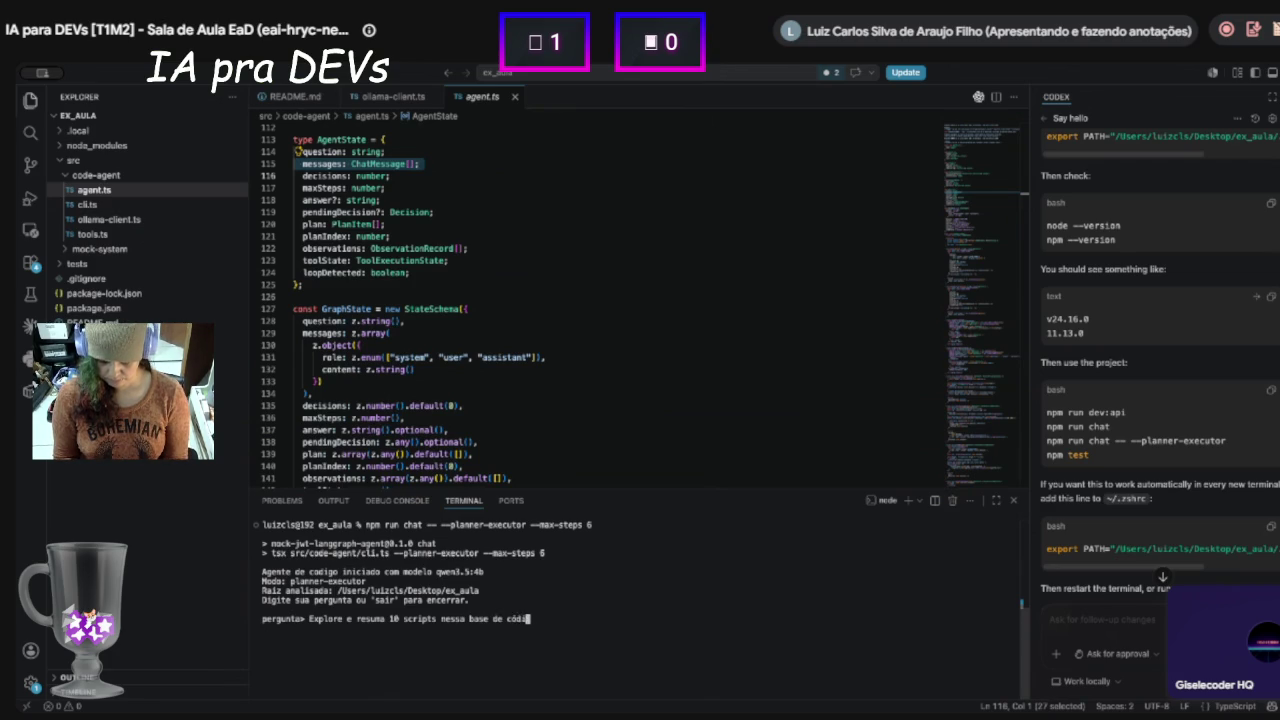
key("Return")
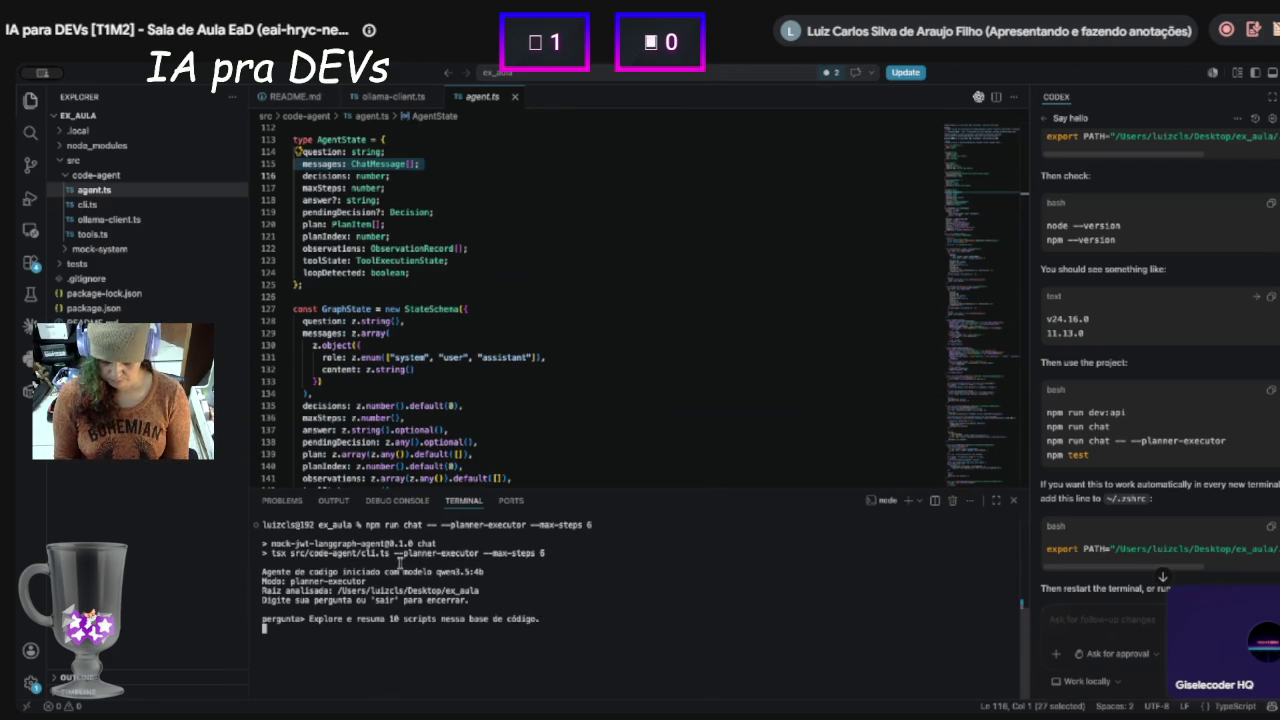
Step: Highlight maxSteps, the planner's one-step plan line, and the agent's answer about the file list
scroll(328, 262, "up", 1)
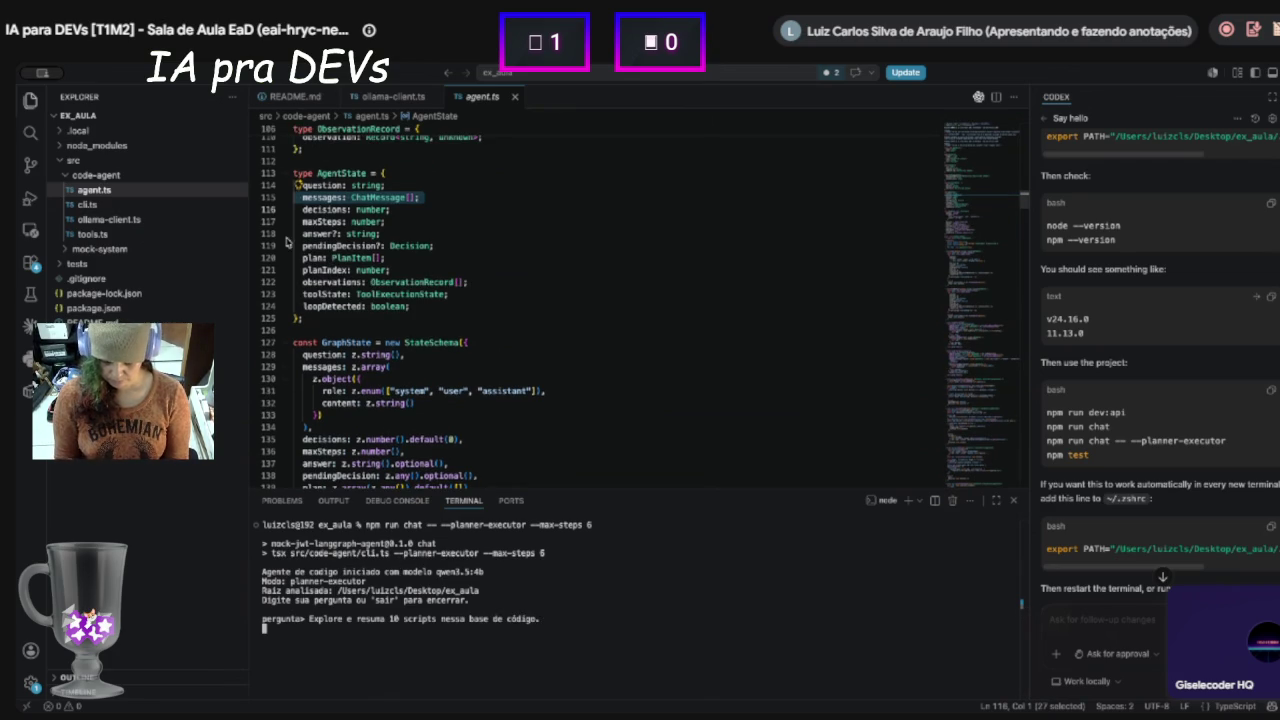
double_click(322, 221)
left_click(532, 524)
scroll(548, 532, "up", 1)
scroll(452, 580, "down", 1)
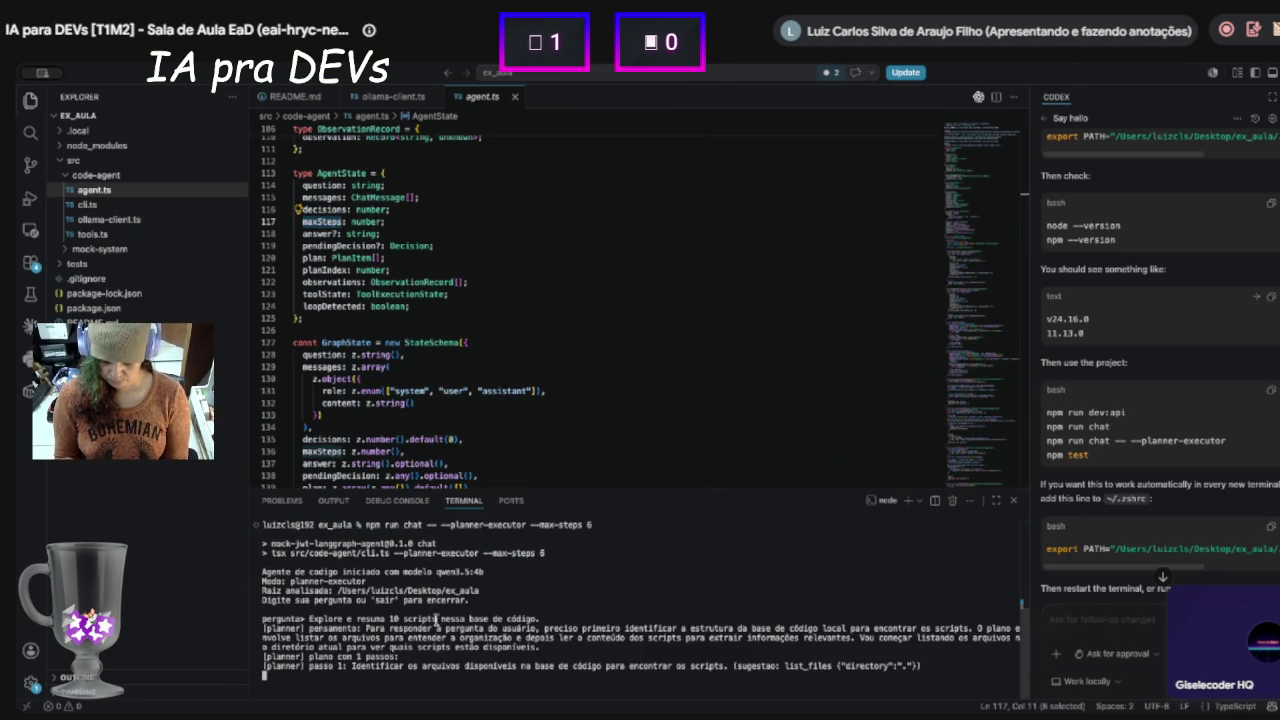
mouse_move(300, 658)
left_mouse_down()
mouse_move(520, 650)
mouse_move(405, 657)
left_mouse_up()
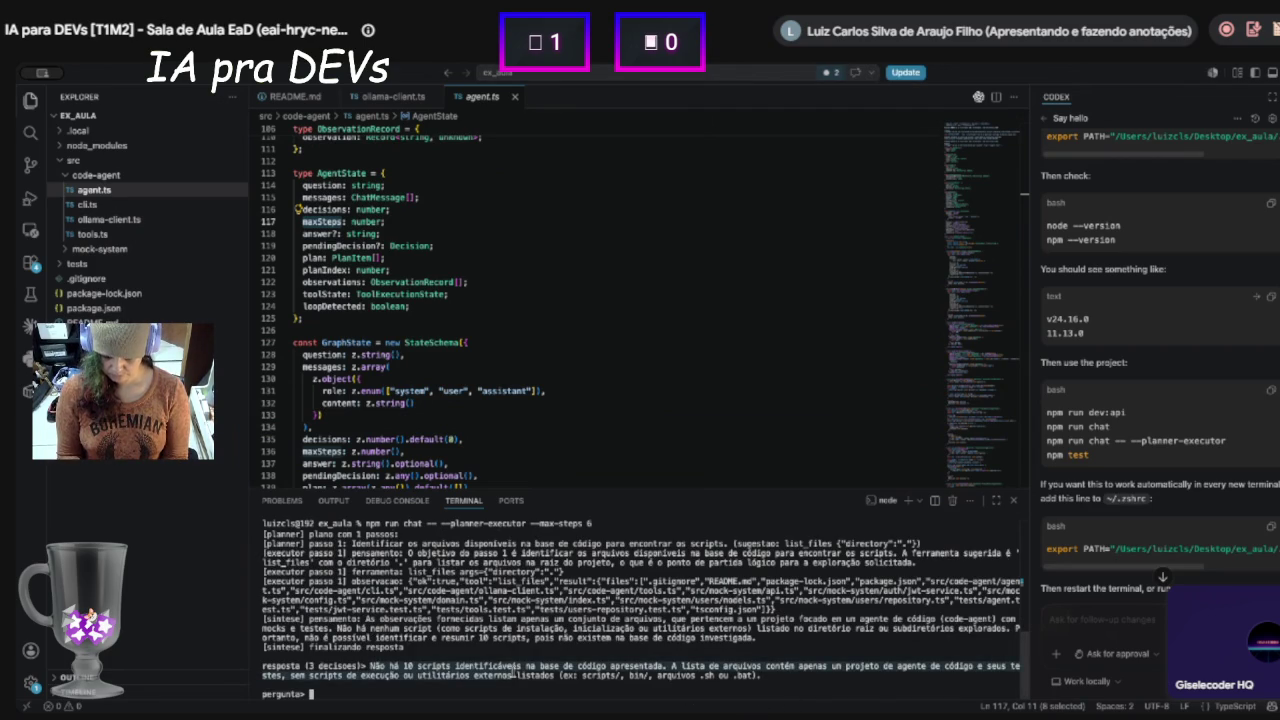
mouse_move(674, 667)
left_mouse_down()
mouse_move(995, 667)
mouse_move(306, 677)
mouse_move(525, 676)
left_mouse_up()
left_click(525, 676)
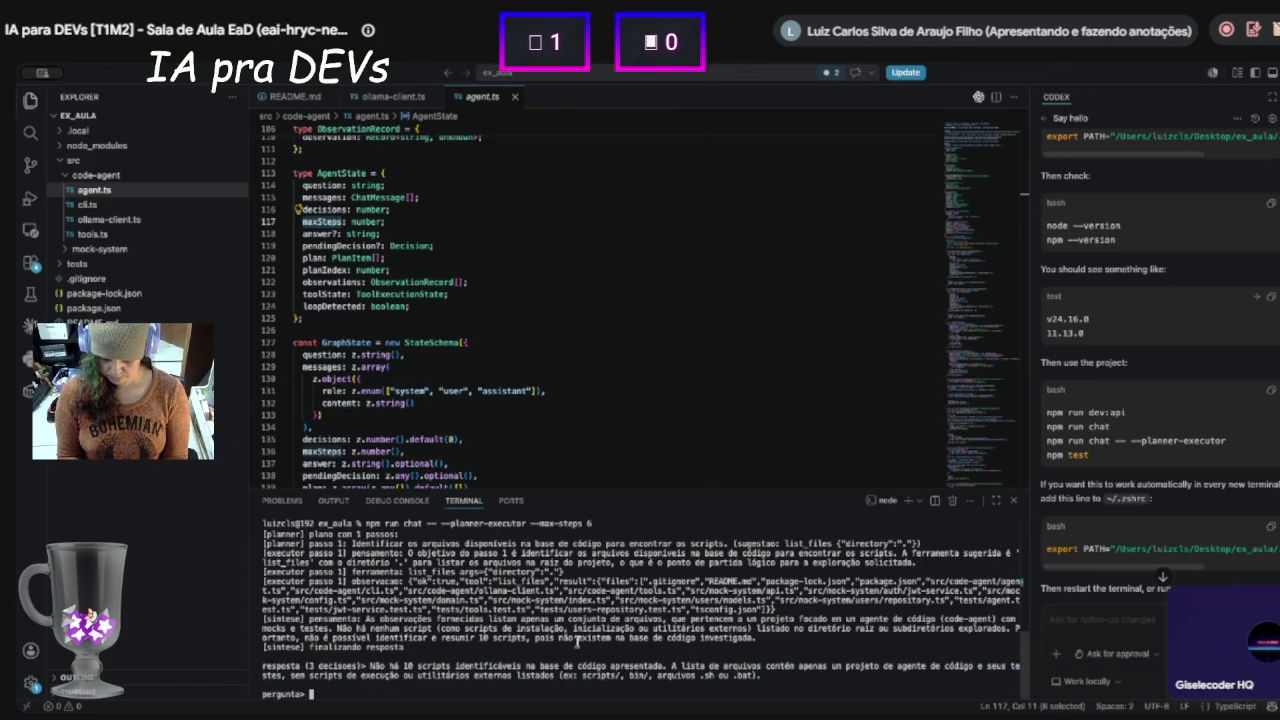
Step: Rerun the agent with the question ending 'arquivos typescript desse repositório.' instead of scripts
type("Explore e resuma 10 scripts nessa base de código.")
key("BackSpace")
key("BackSpace")
key("BackSpace")
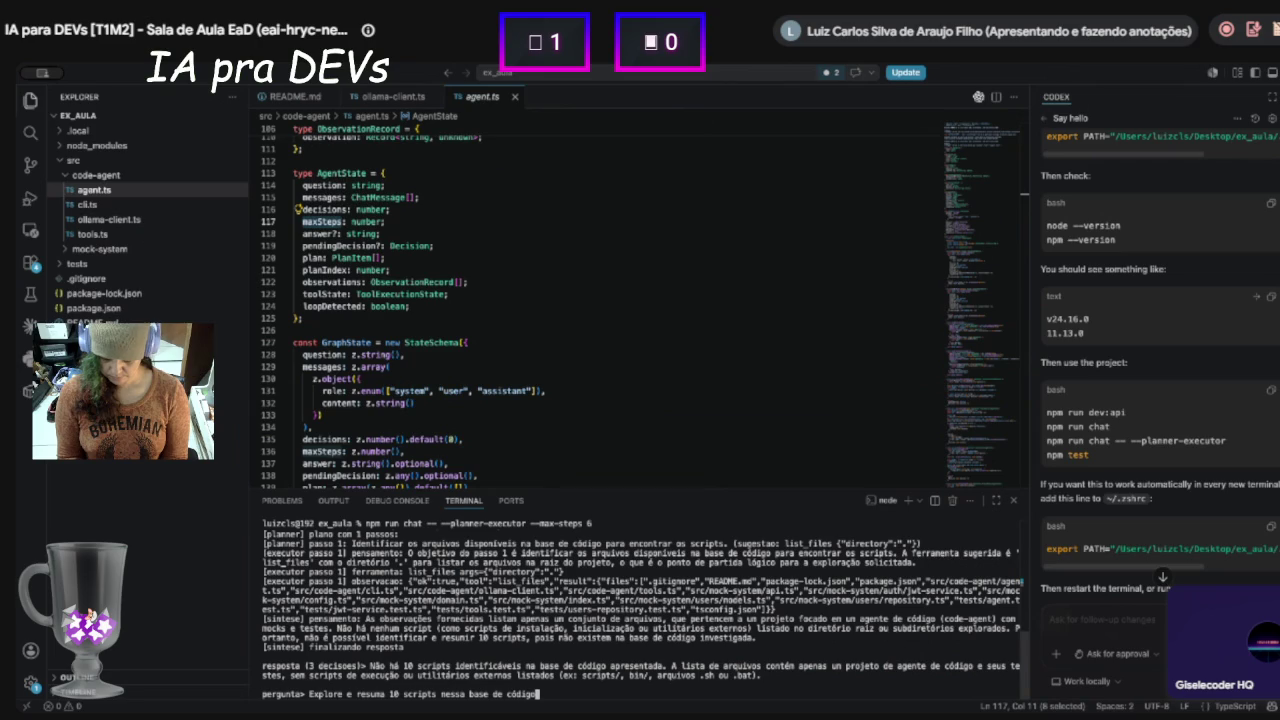
key("BackSpace")
key("BackSpace")
key("BackSpace")
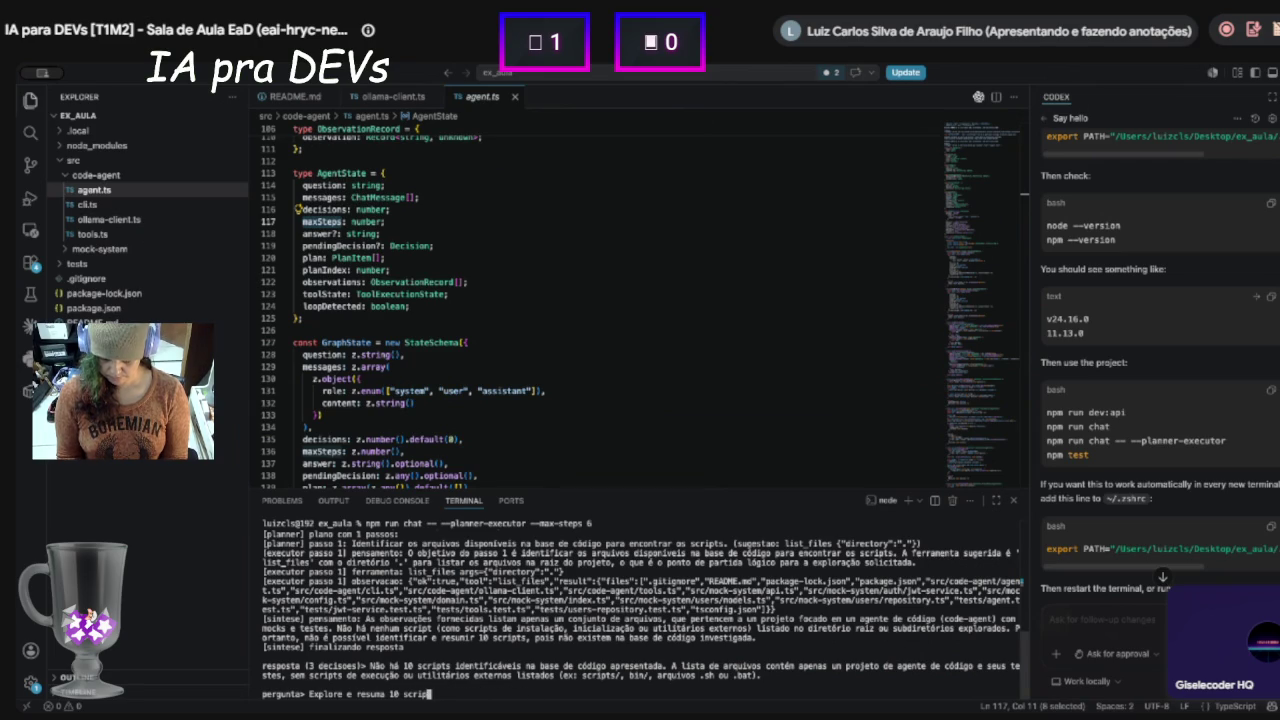
type("arquivos ")
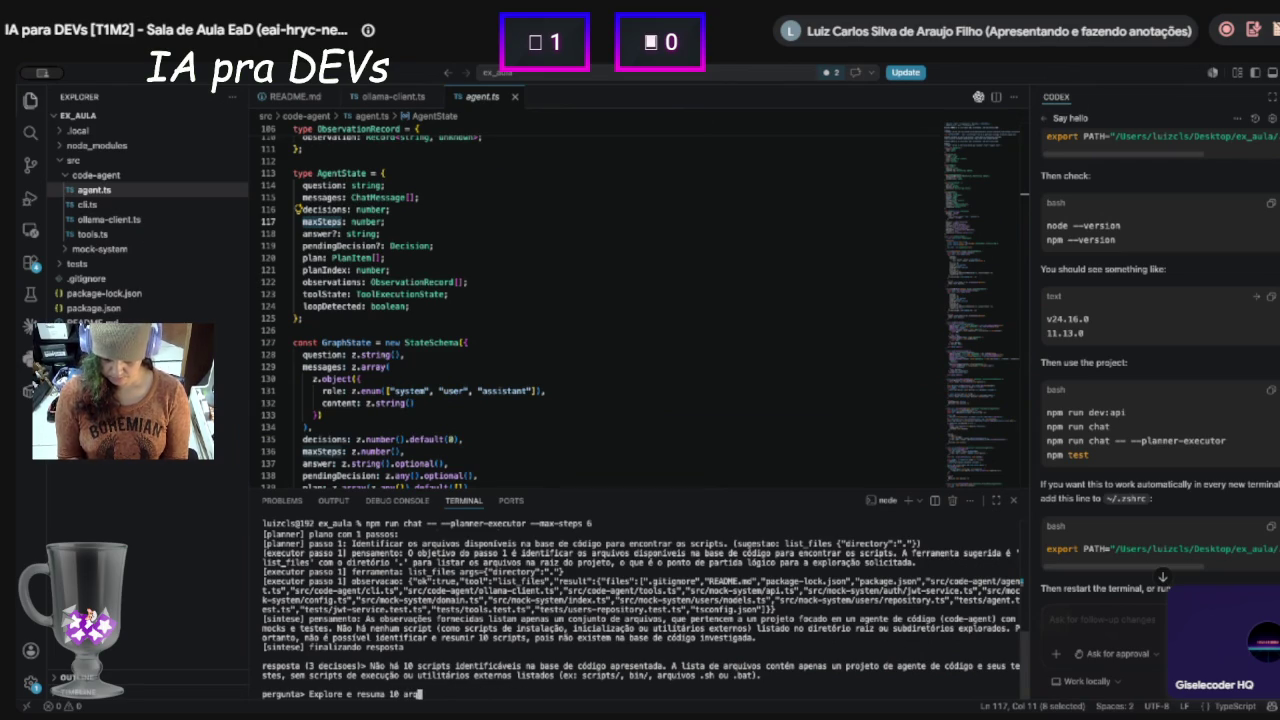
type("typescripts")
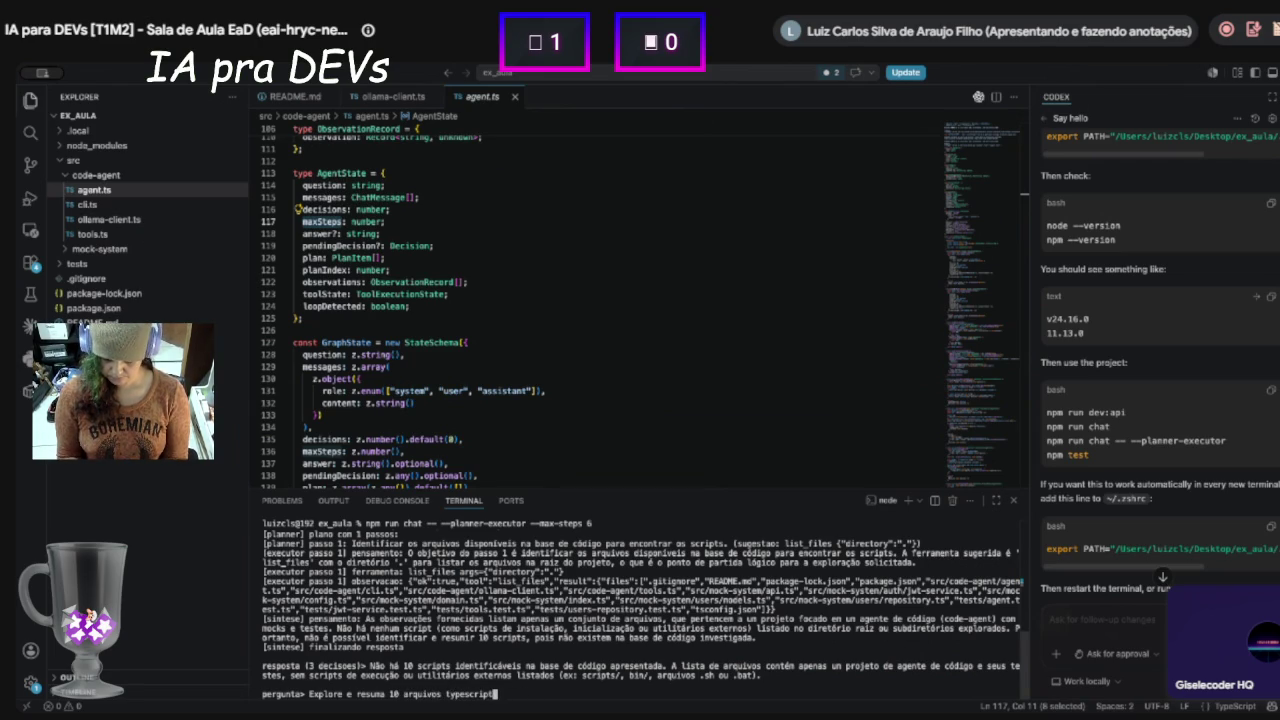
type("sse")
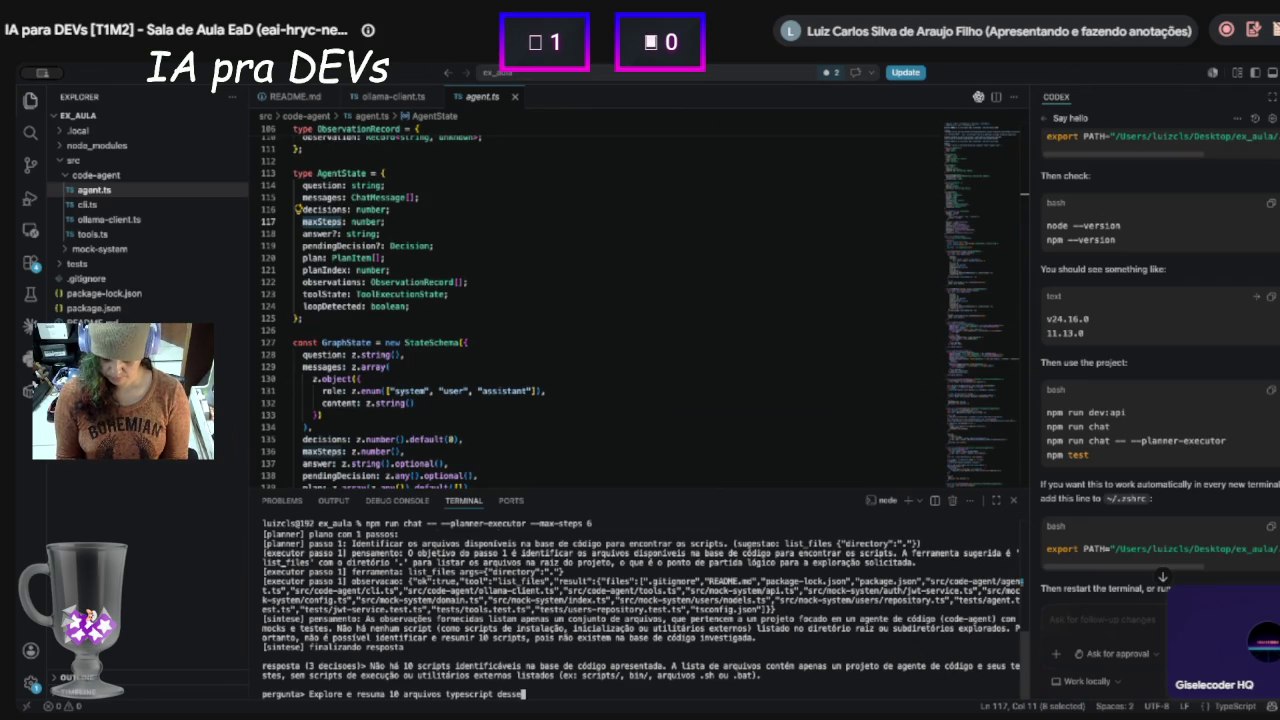
type(" reposi")
type("tório")
type(".")
key("Return")
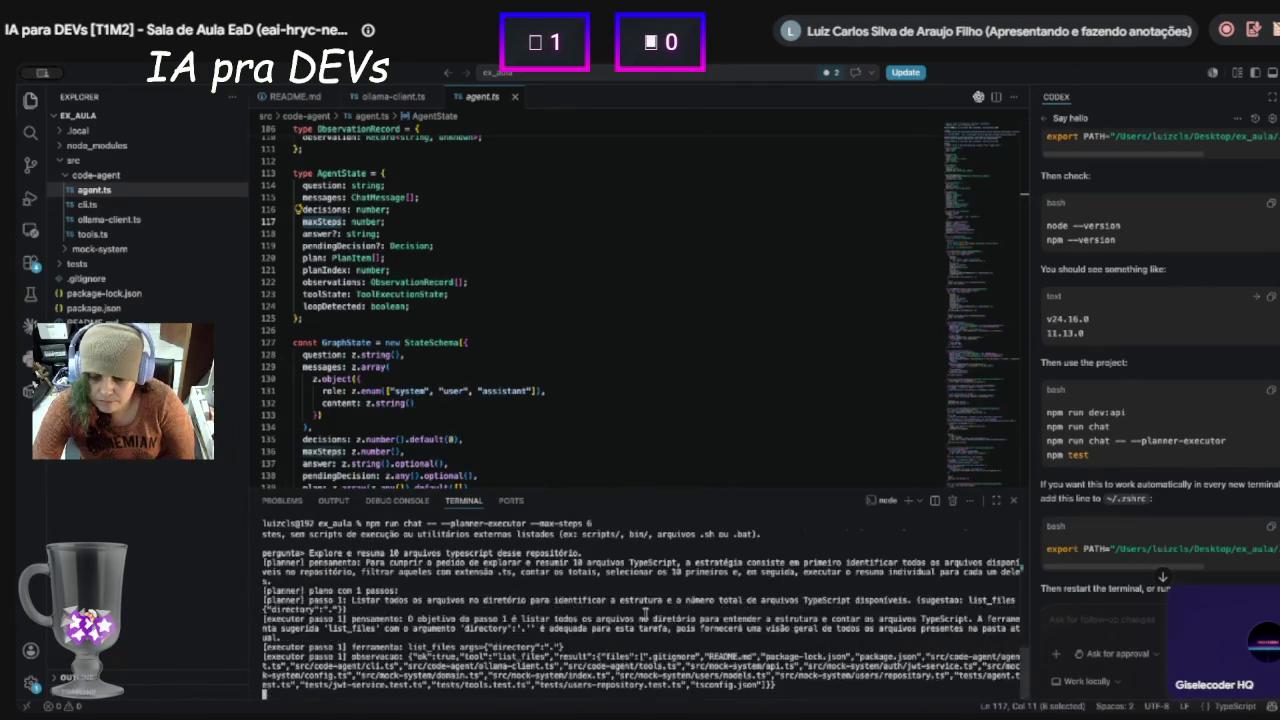
scroll(404, 588, "up", 4)
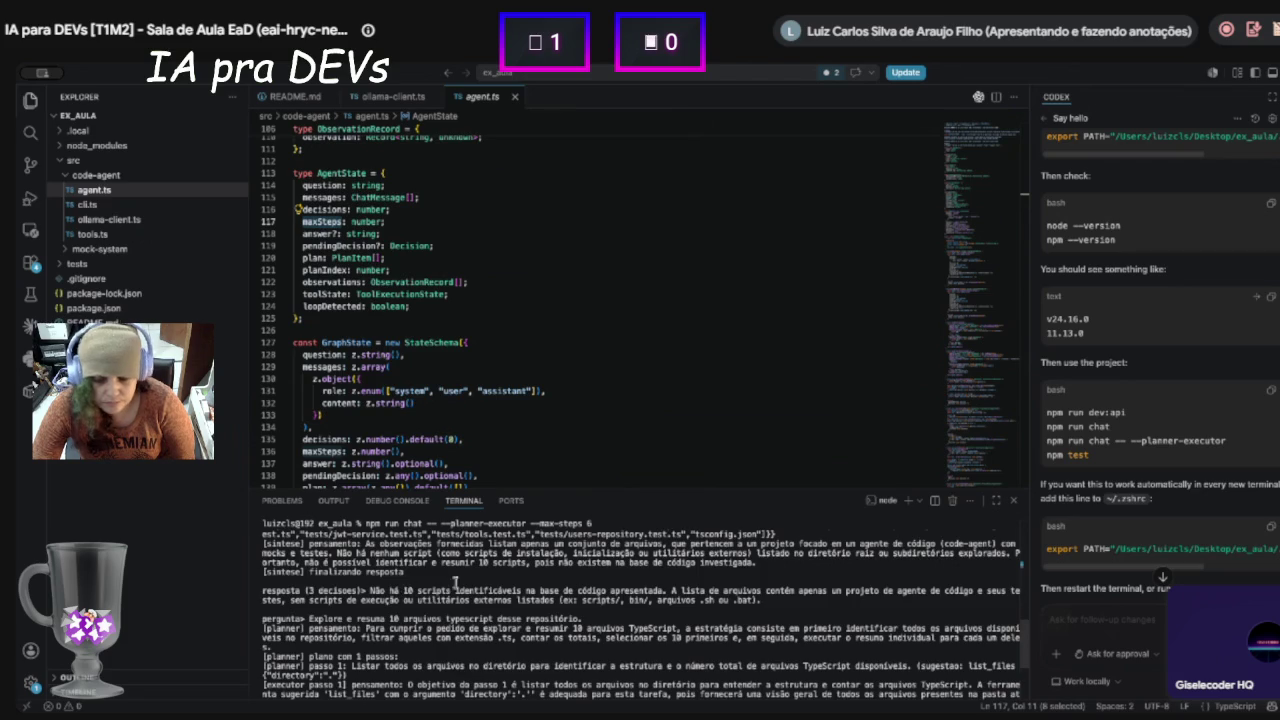
scroll(455, 582, "up", 2)
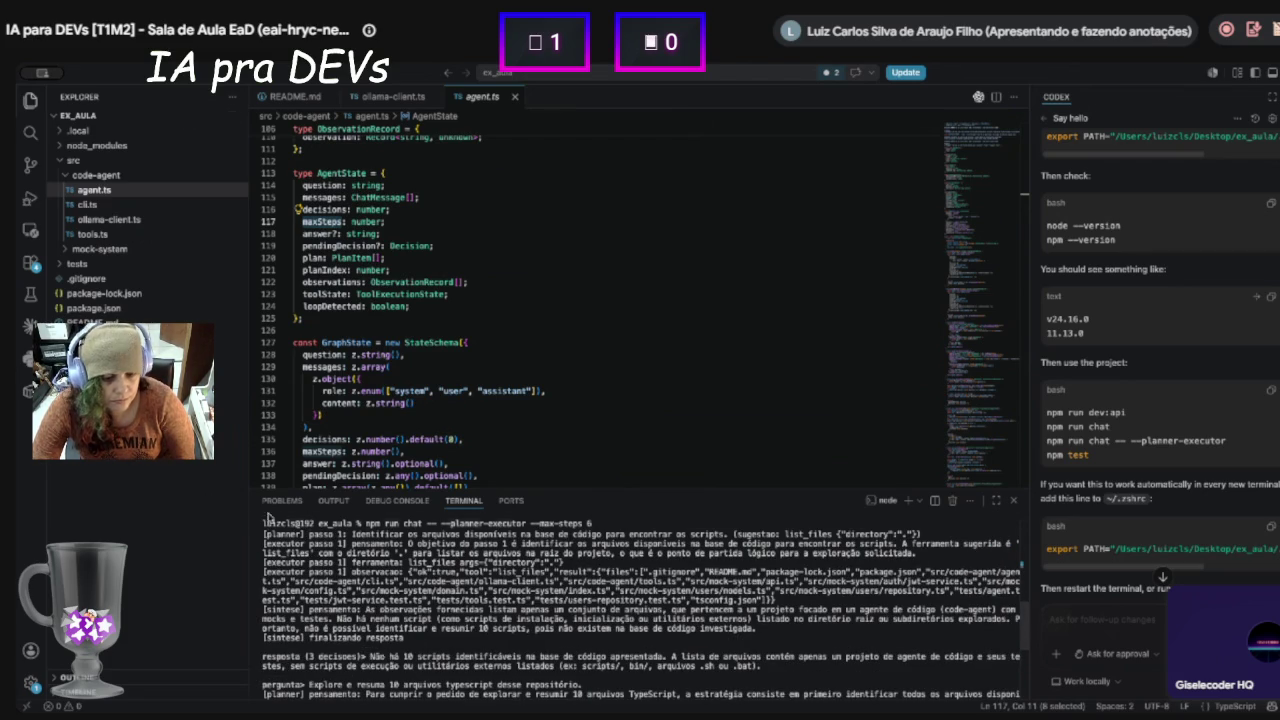
triple_click(311, 221)
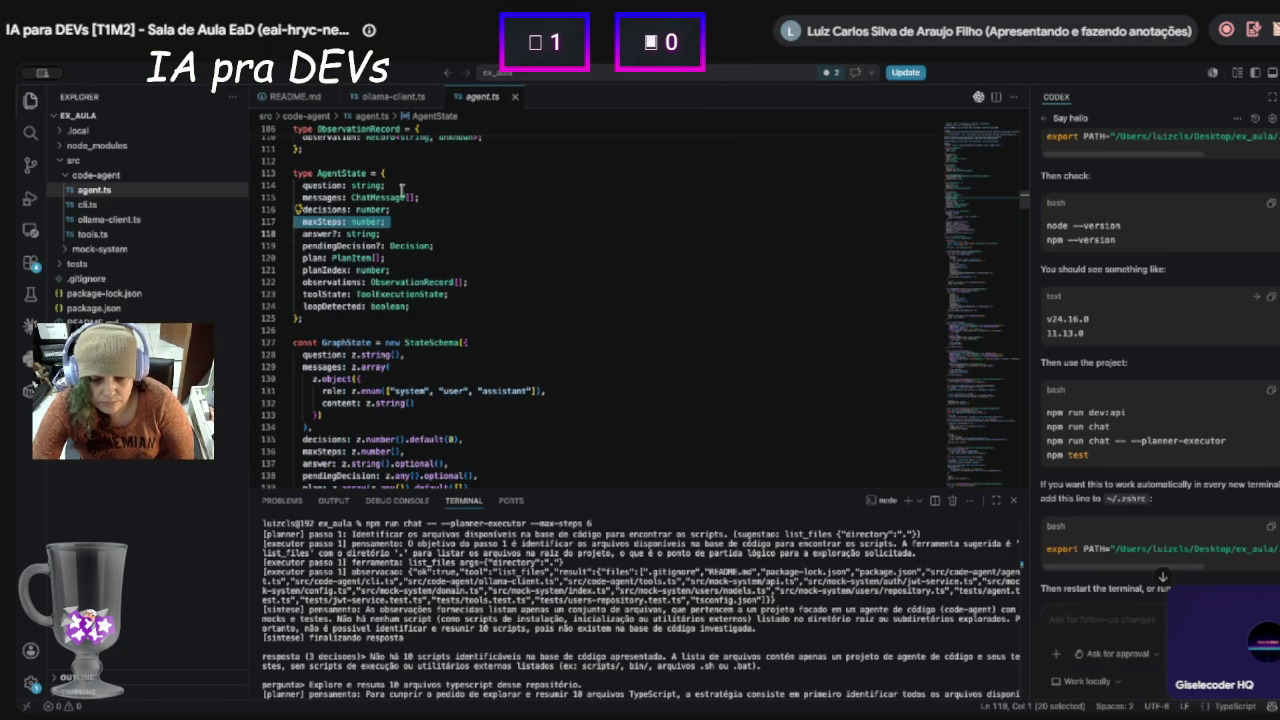
scroll(404, 345, "up", 4)
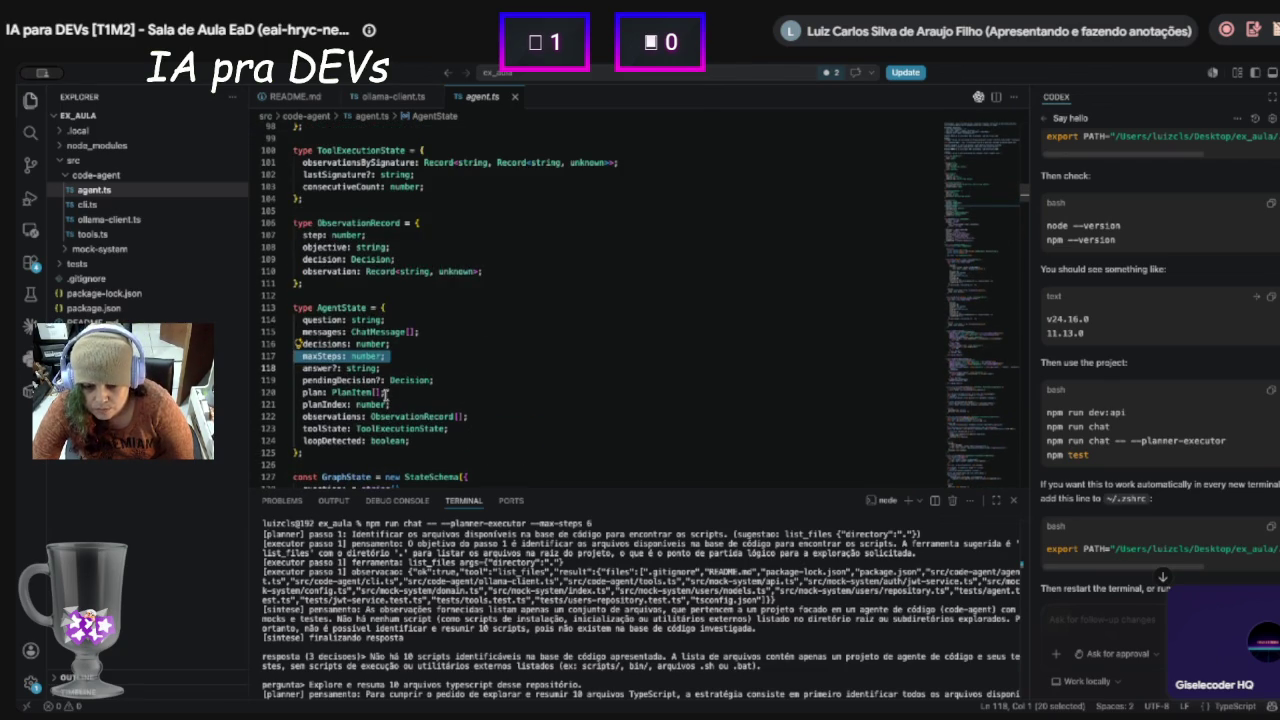
scroll(385, 395, "down", 10)
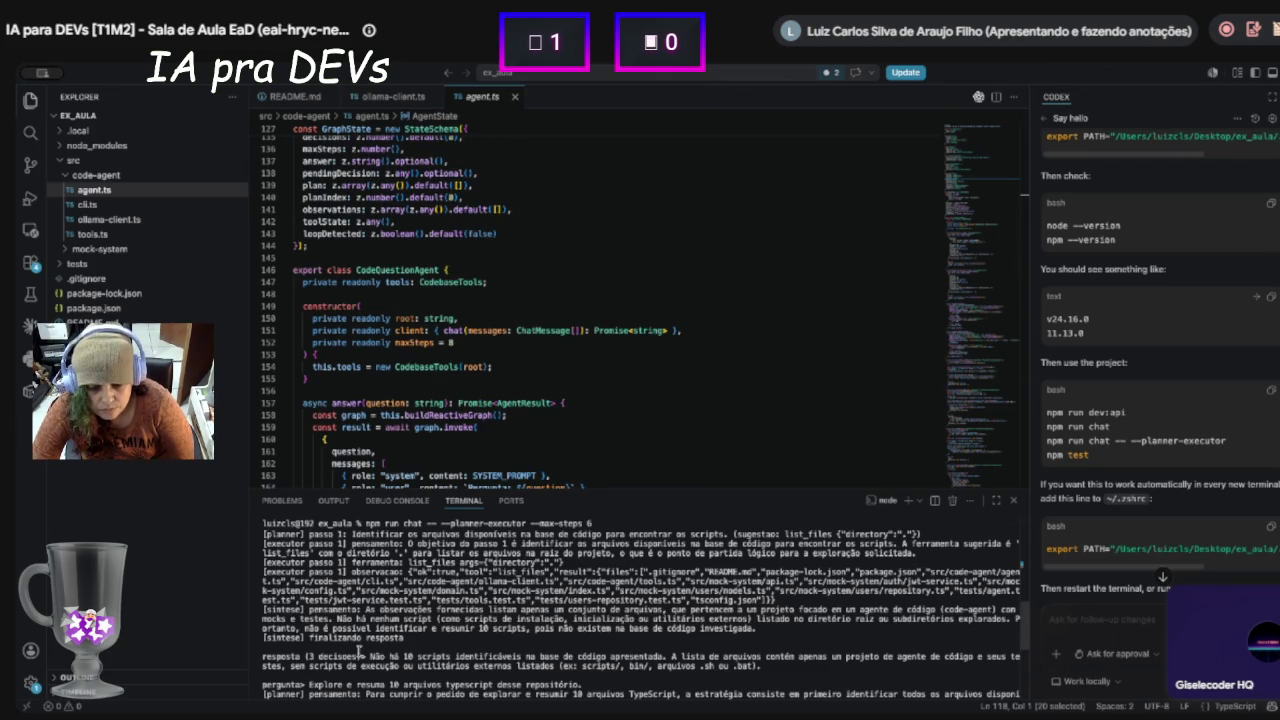
scroll(372, 370, "up", 2)
scroll(372, 370, "up", 10)
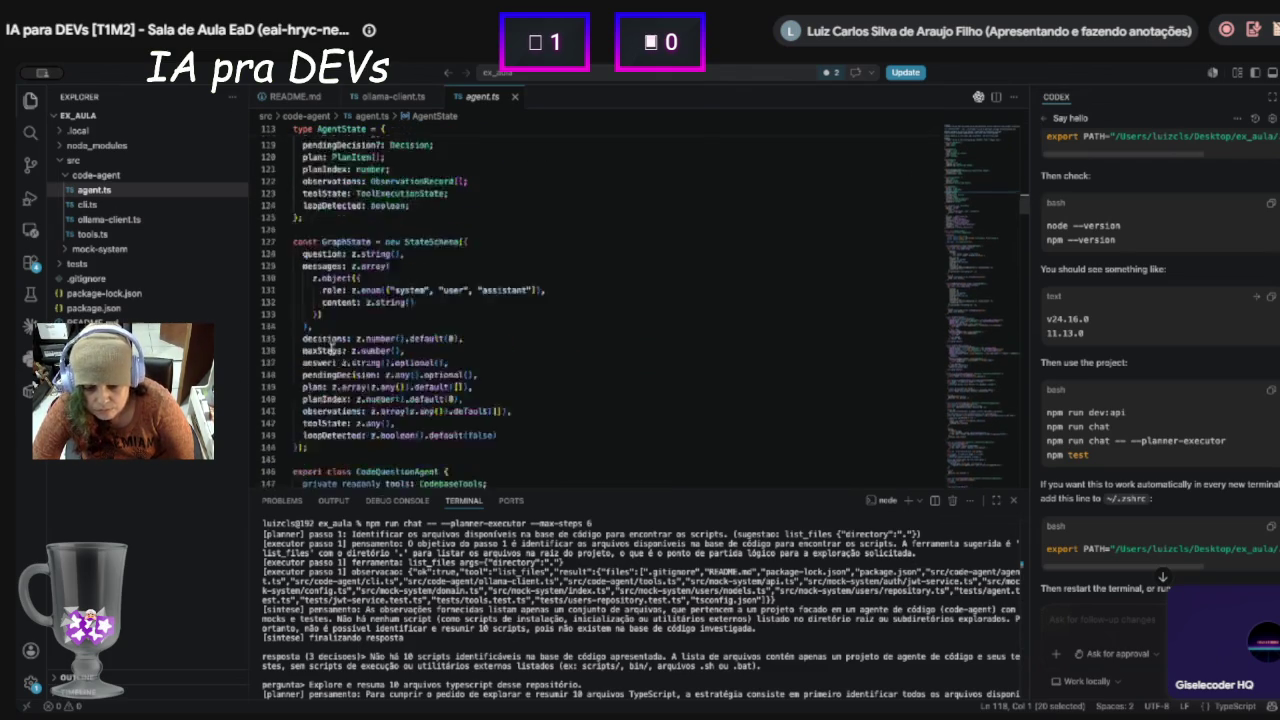
left_click(302, 341)
mouse_move(302, 341)
left_mouse_down()
mouse_move(400, 400)
mouse_move(440, 475)
mouse_move(460, 415)
mouse_move(300, 431)
left_mouse_up()
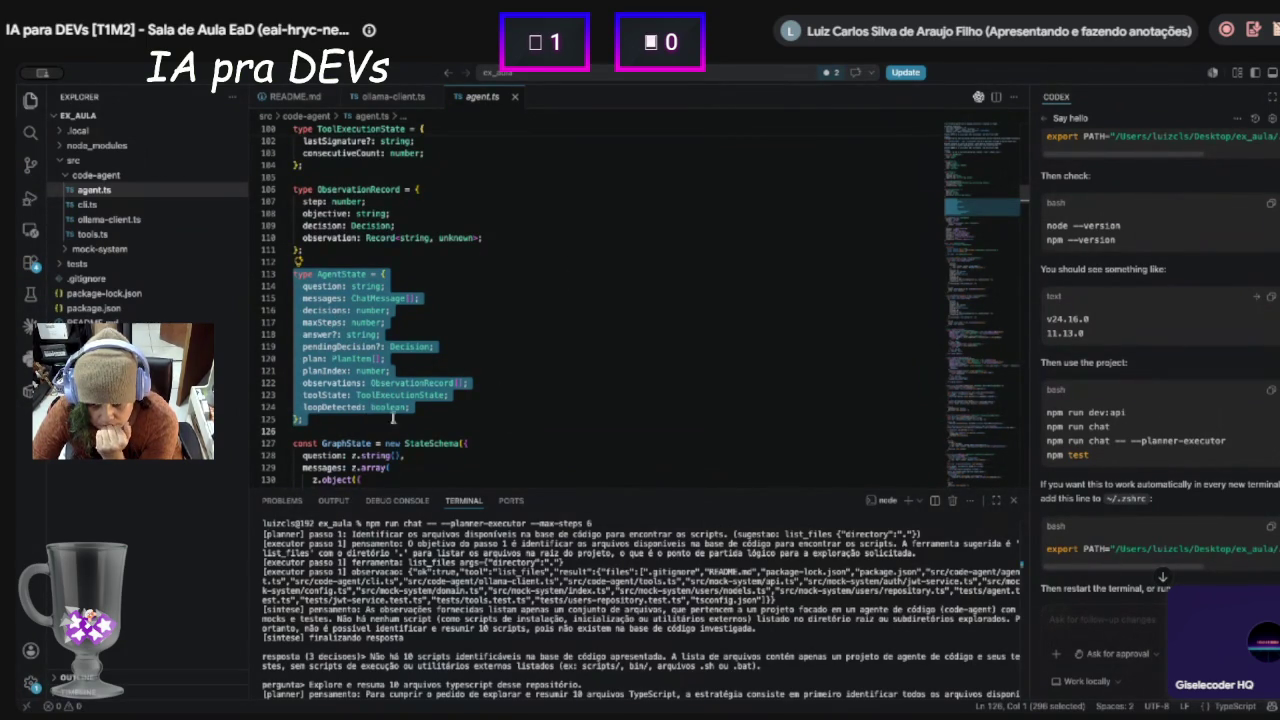
left_click(370, 419)
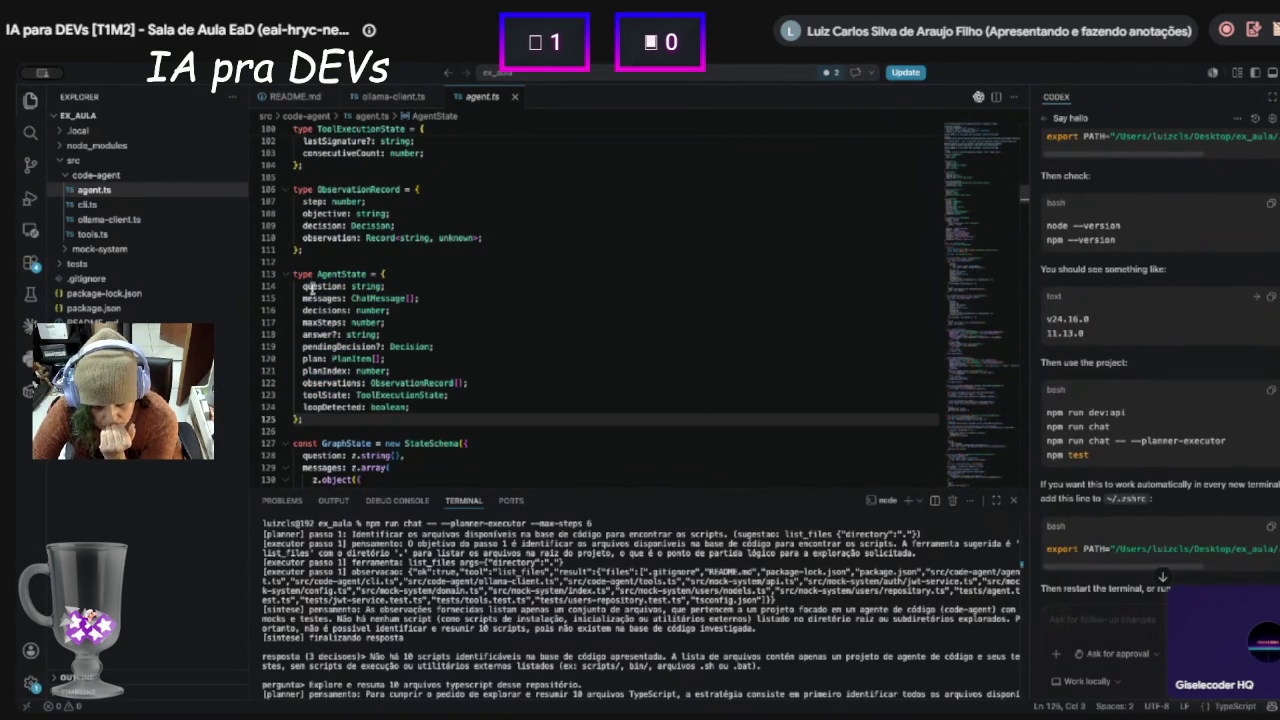
mouse_move(301, 286)
left_mouse_down()
mouse_move(451, 287)
mouse_move(440, 378)
mouse_move(525, 430)
left_mouse_up()
left_click(359, 421)
mouse_move(359, 420)
left_mouse_down()
mouse_move(296, 322)
mouse_move(294, 262)
left_mouse_up()
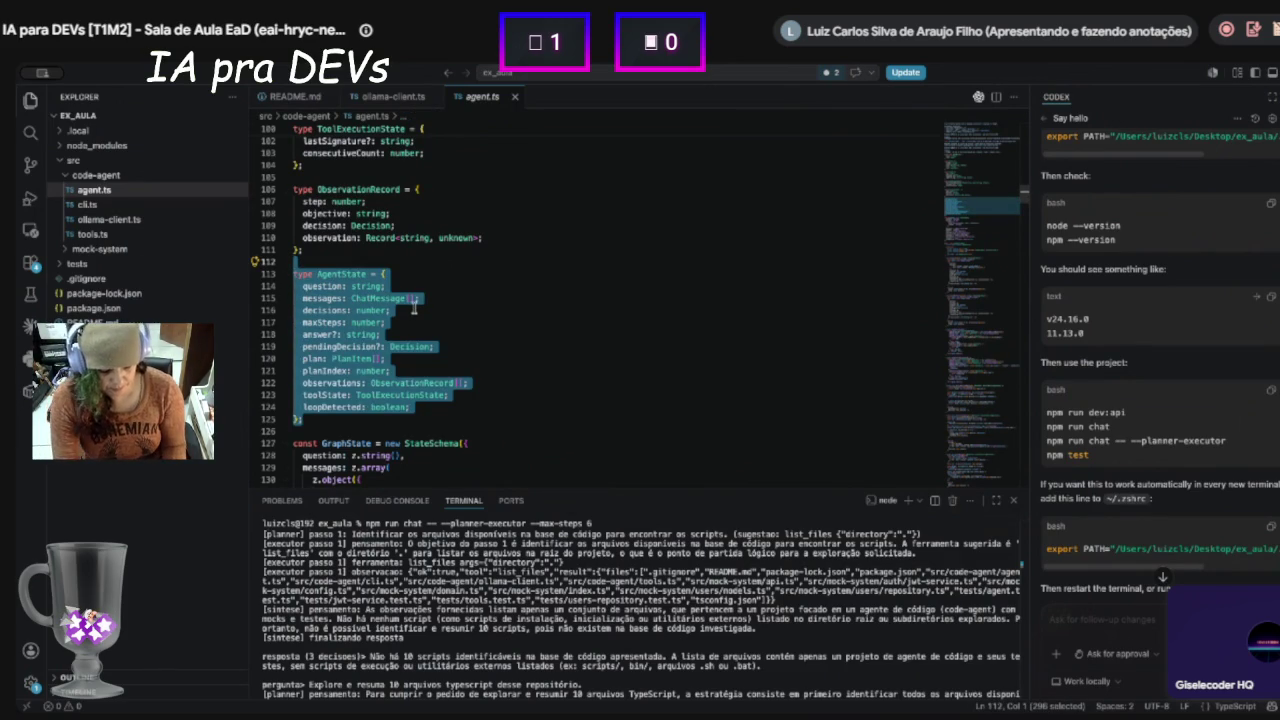
left_click(332, 273)
left_click_drag(293, 273, 295, 443)
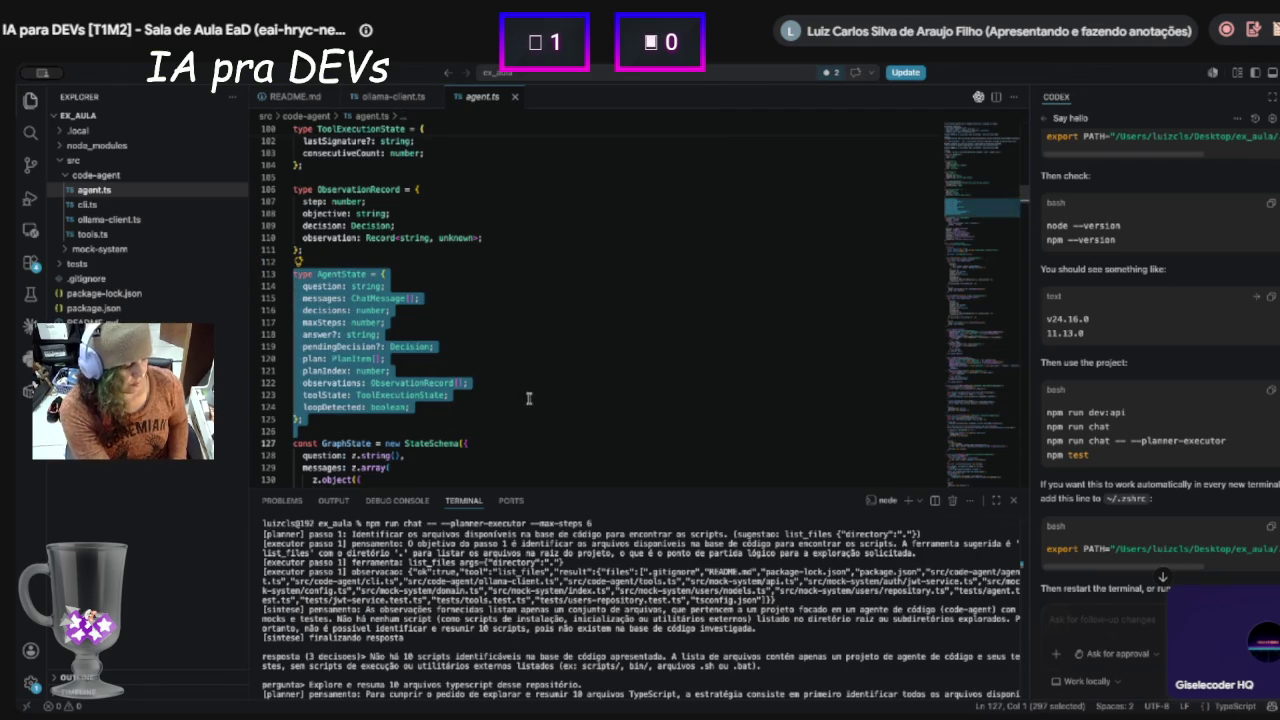
left_click(390, 416)
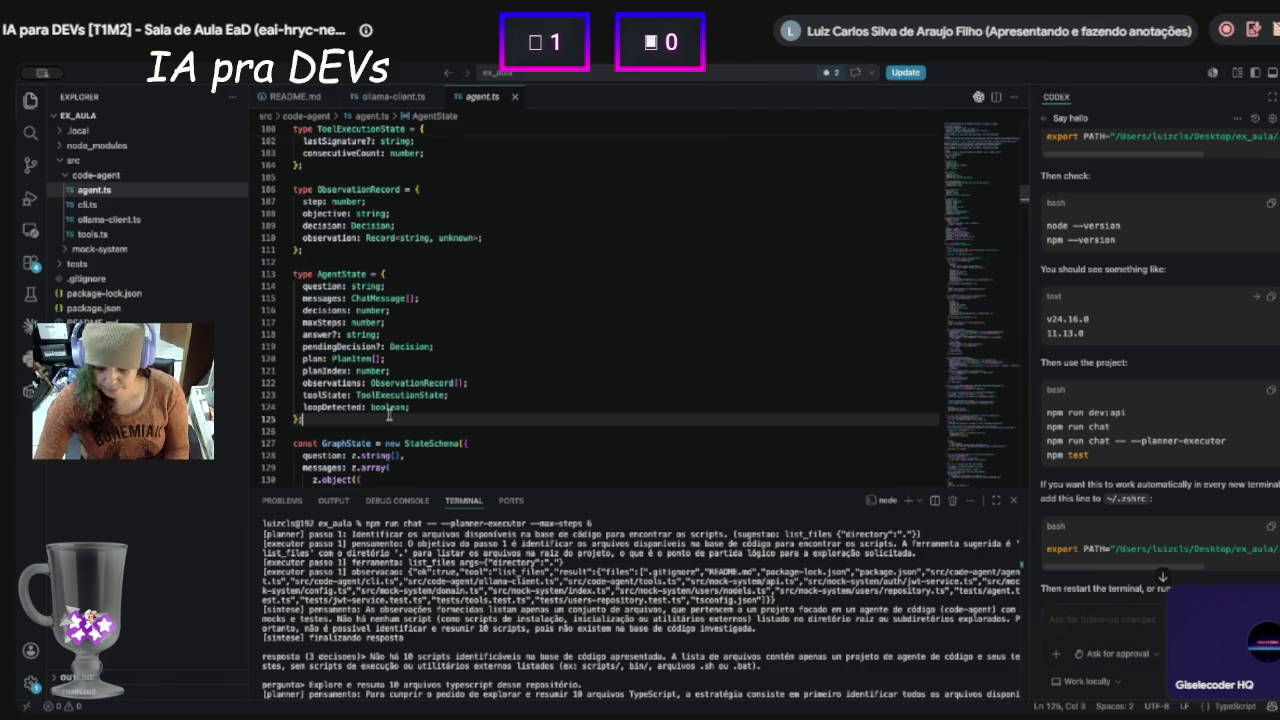
scroll(389, 416, "down", 5)
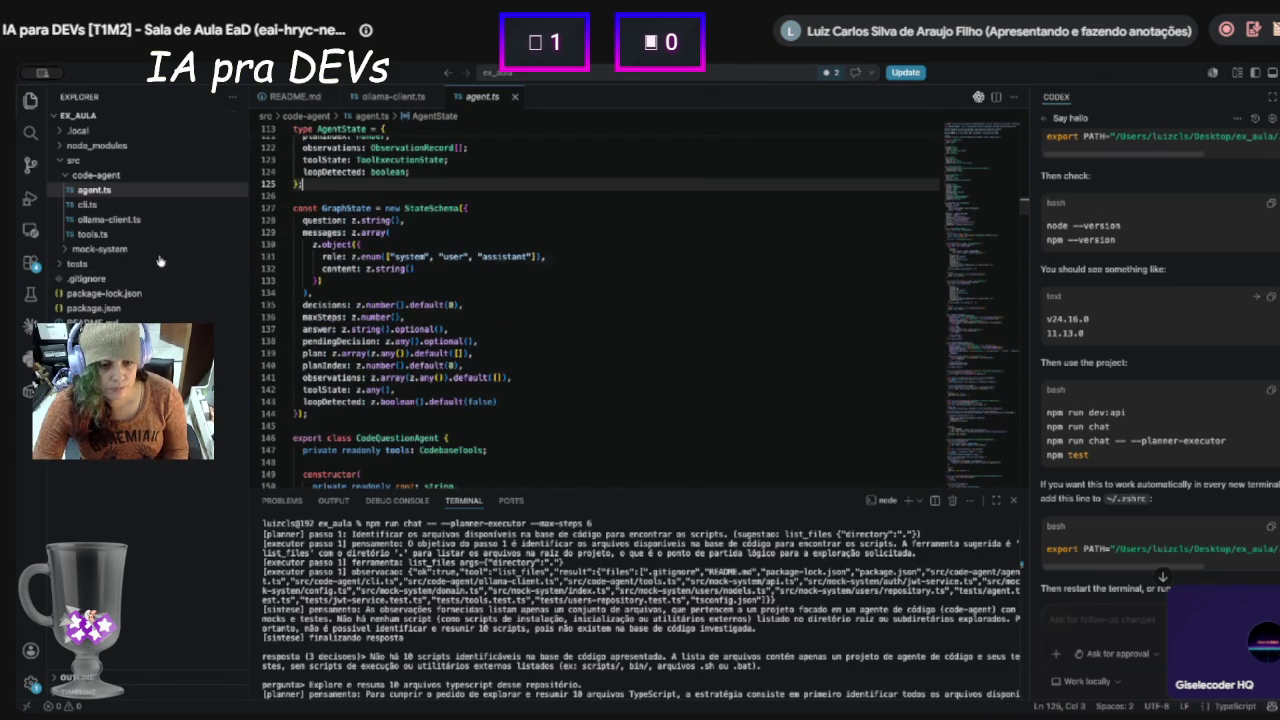
scroll(442, 220, "up", 4)
mouse_move(441, 256)
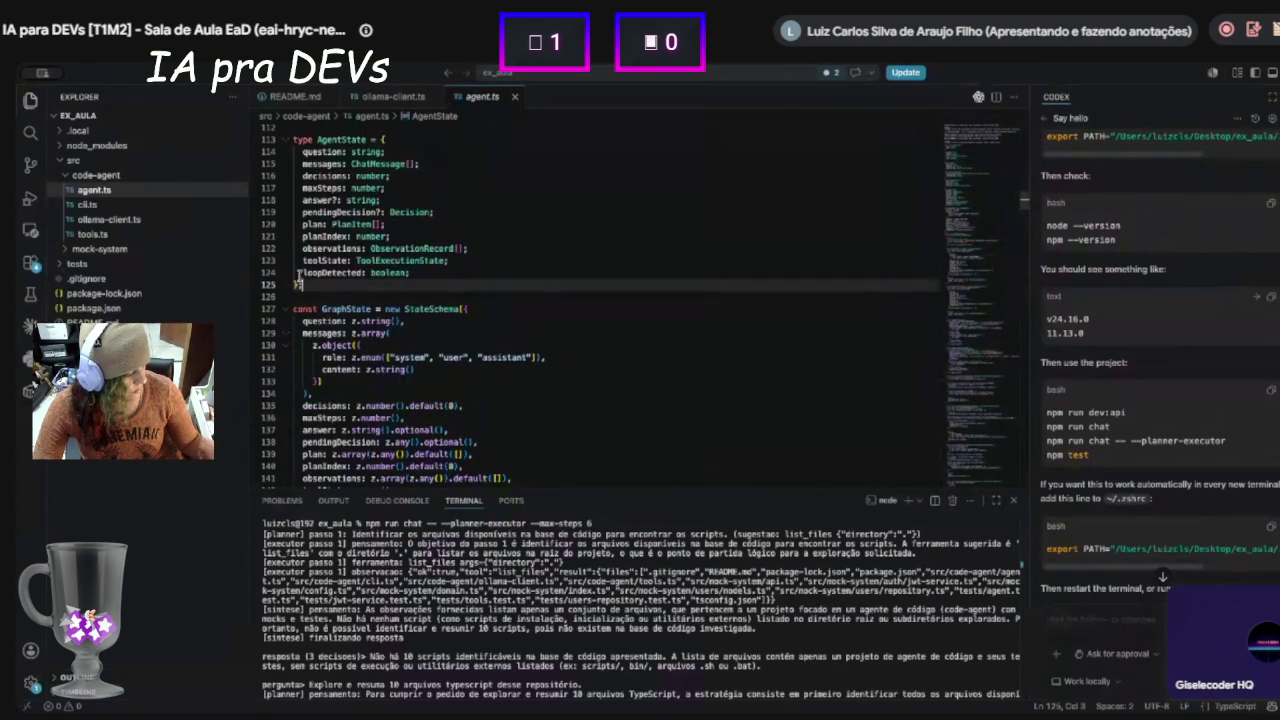
left_click_drag(303, 273, 561, 263)
left_click(561, 269)
mouse_move(350, 272)
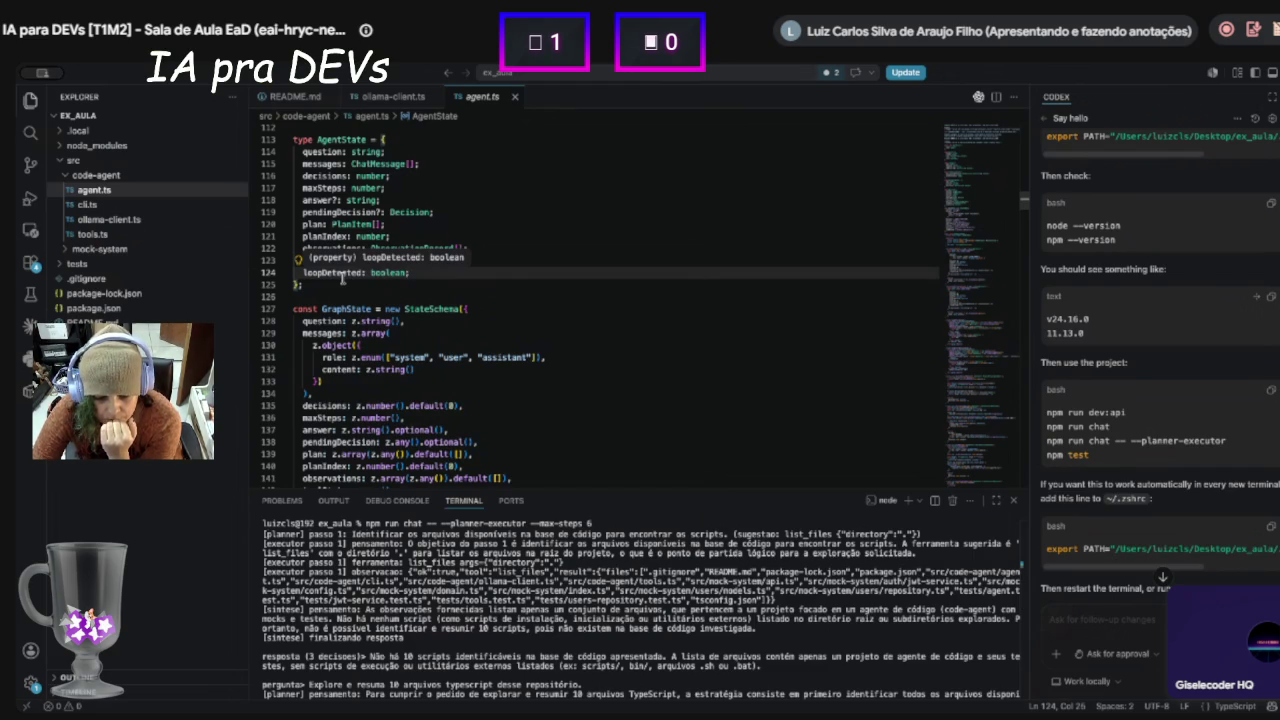
left_click(305, 200)
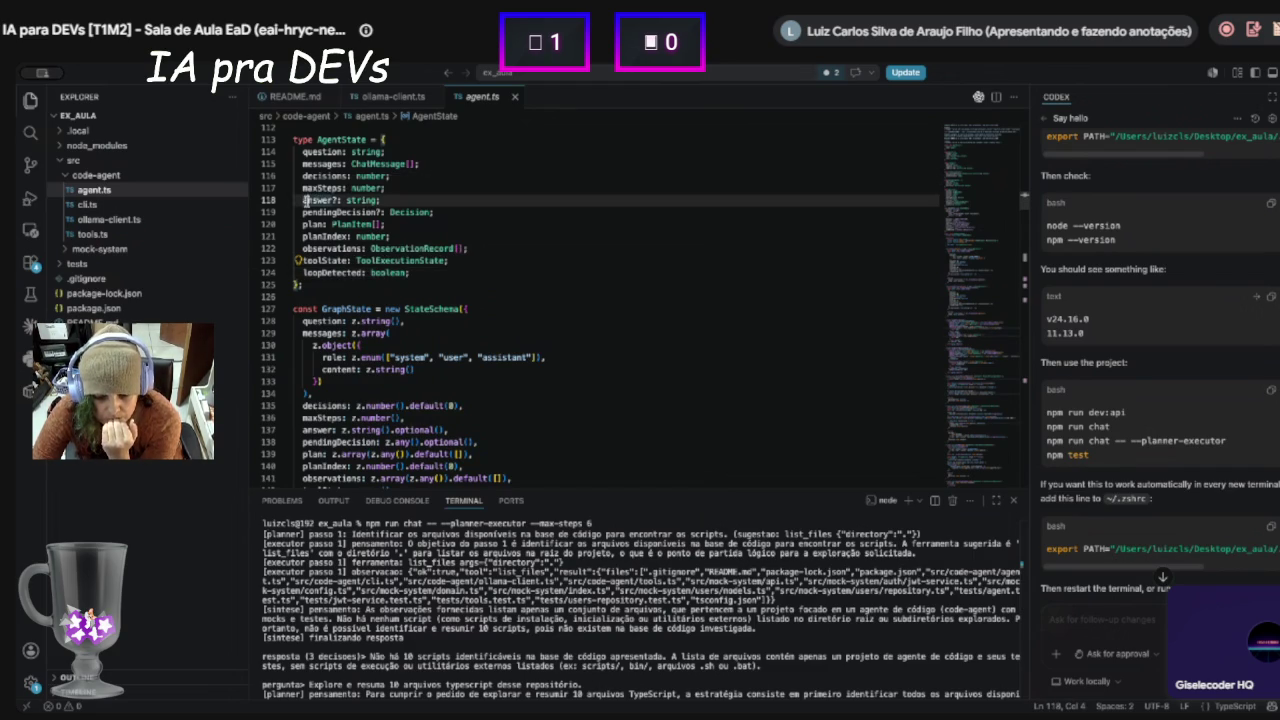
Step: Highlight the maxSteps and 'type AgentState = {' lines, inspecting the answer and pendingDecision types
left_click(299, 189)
key("Escape")
left_click(388, 187)
triple_click(388, 187)
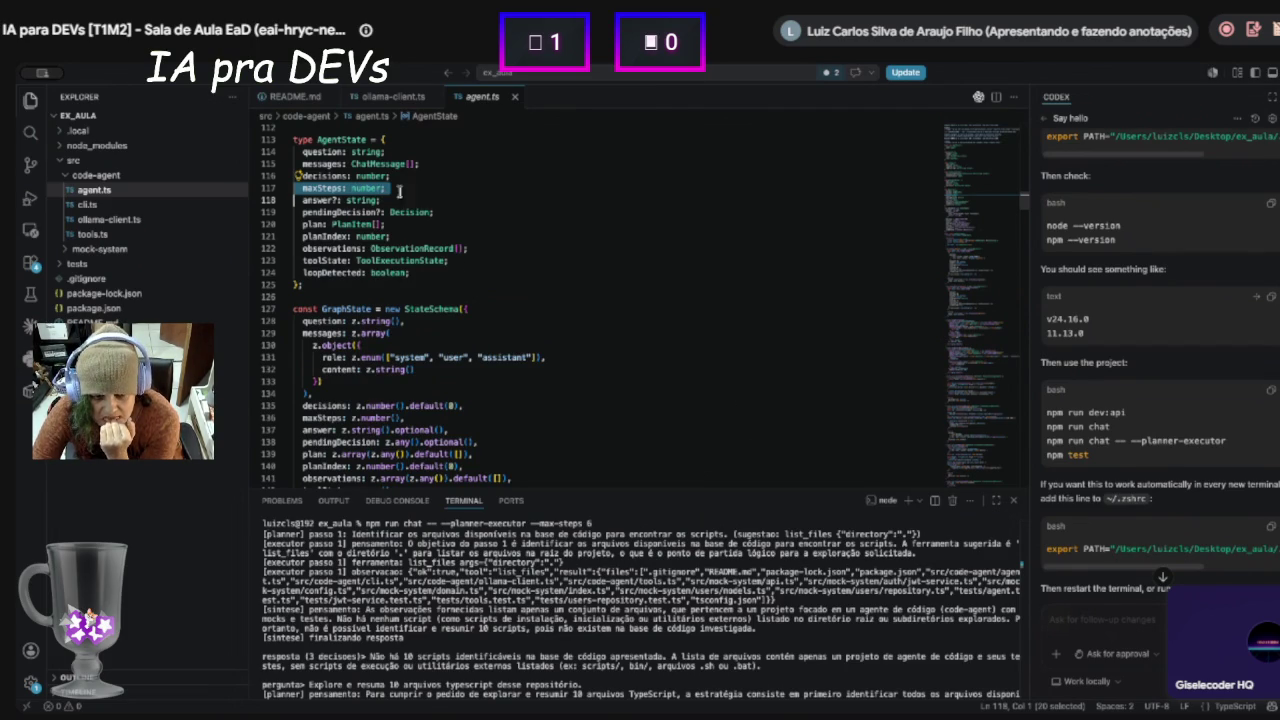
left_click(385, 188)
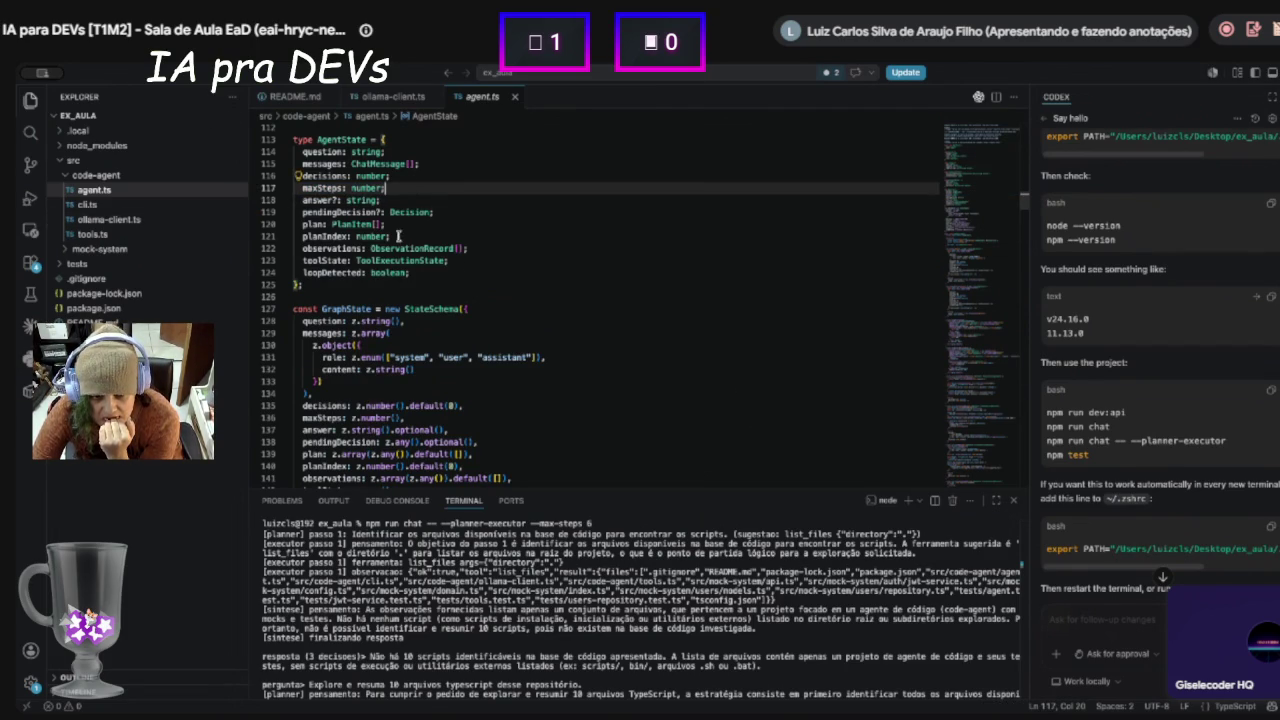
triple_click(292, 140)
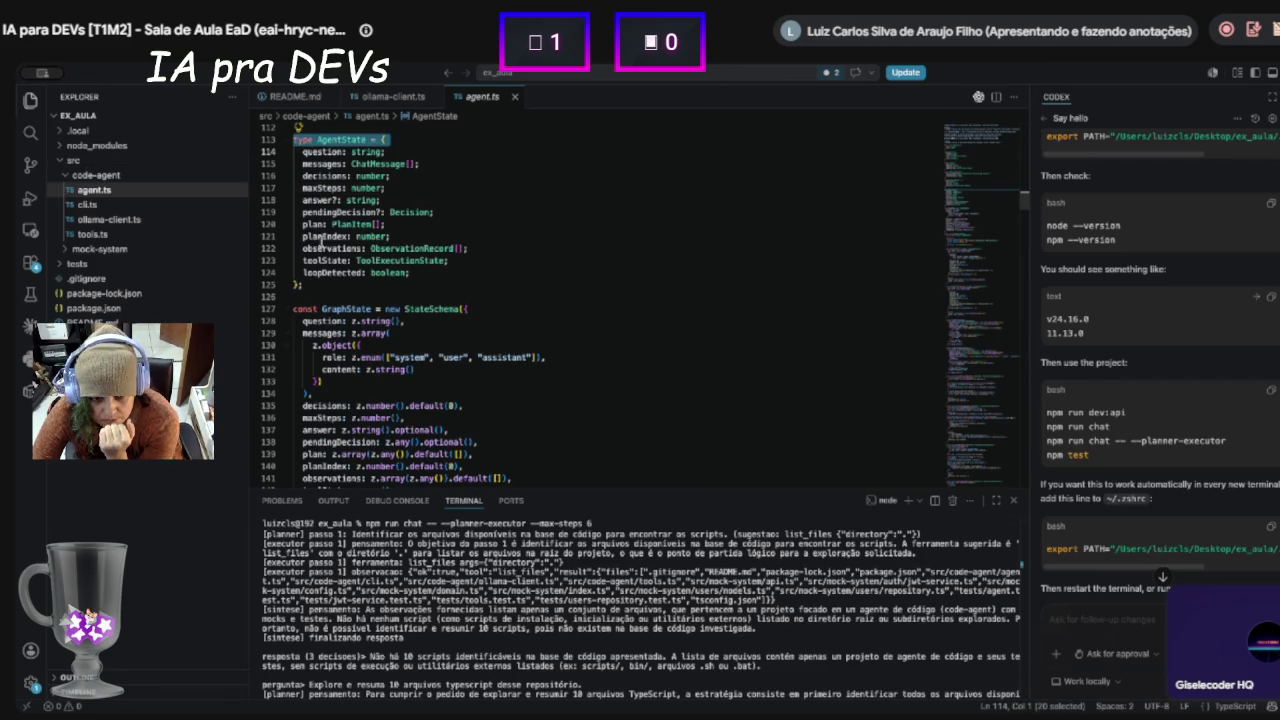
left_click(431, 212)
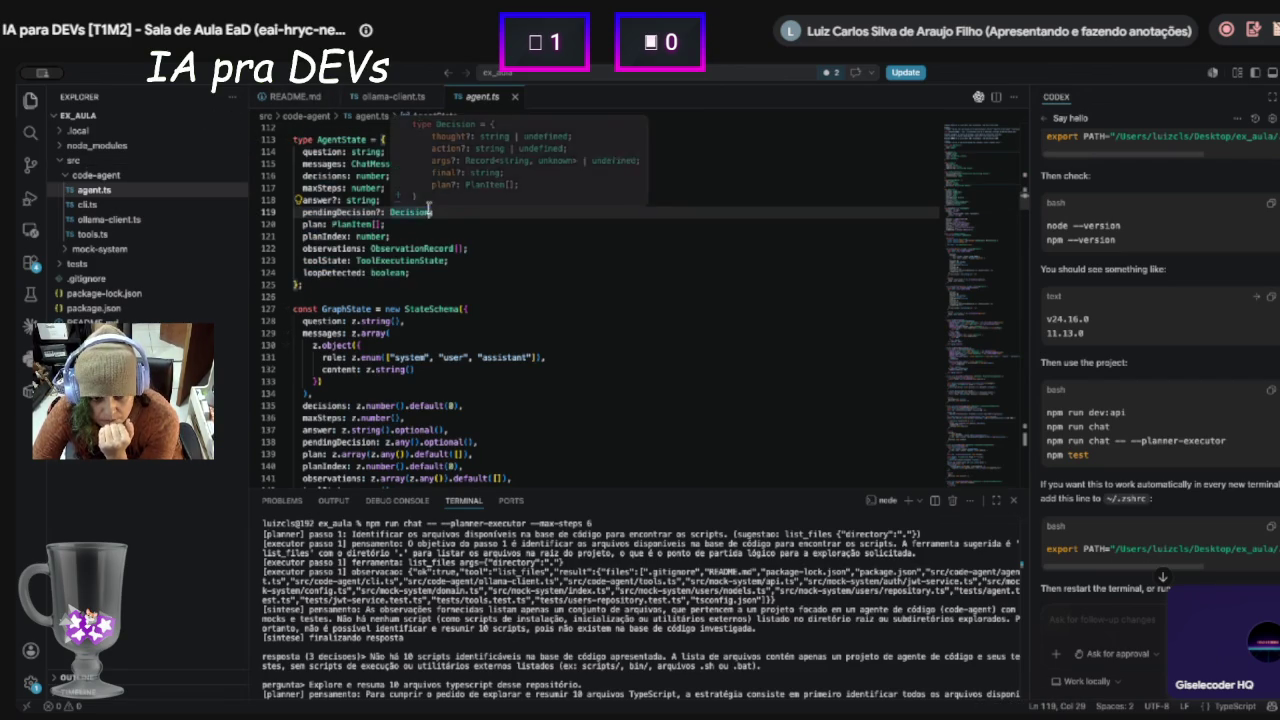
left_click(323, 199)
triple_click(320, 188)
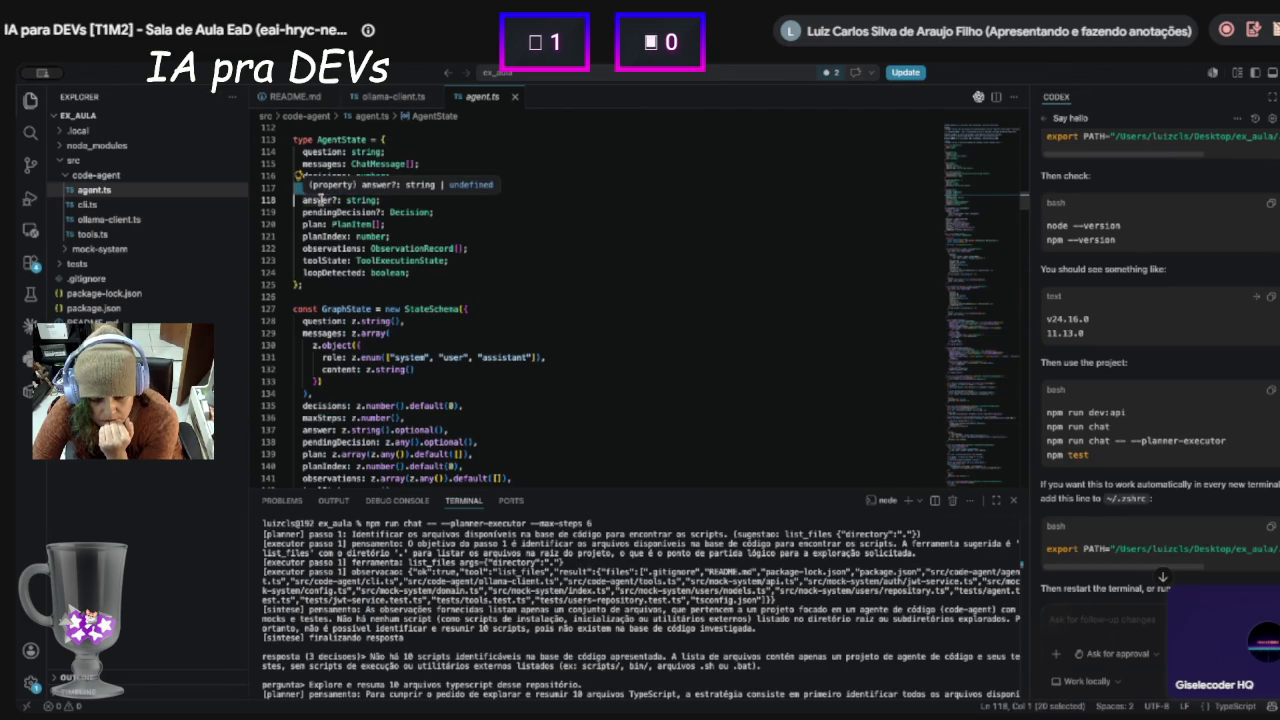
scroll(428, 263, "down", 4)
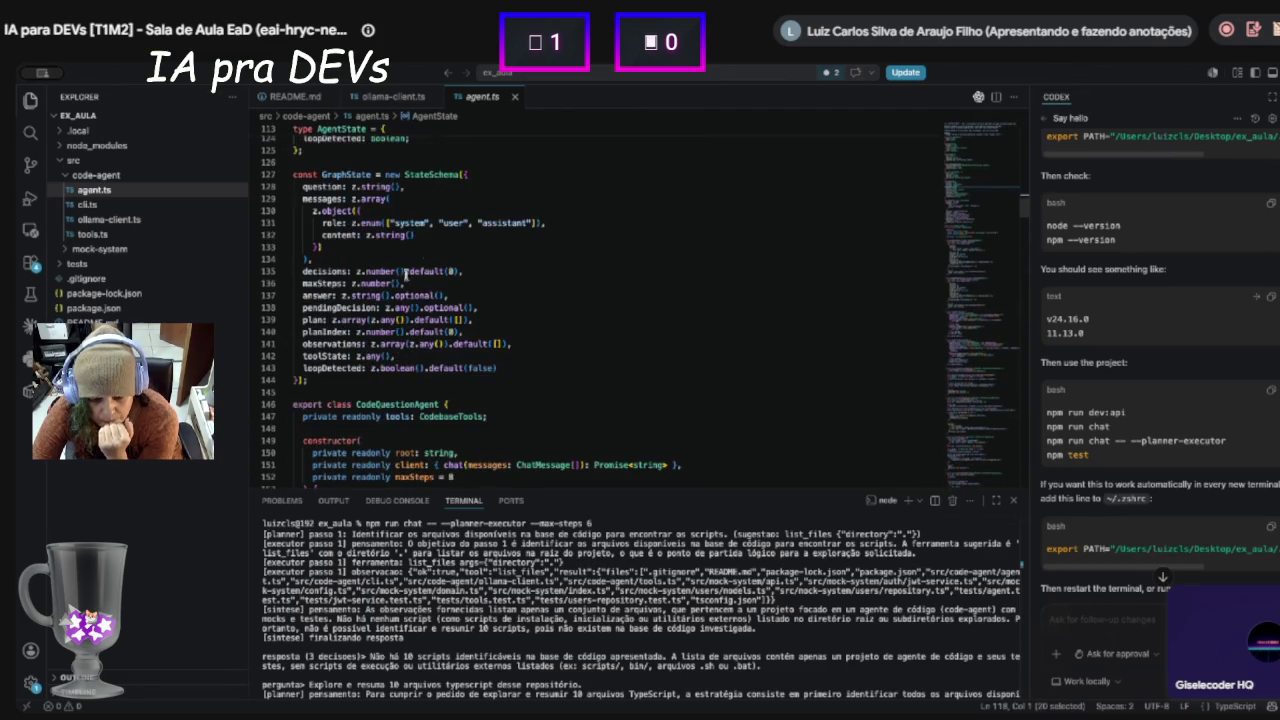
Step: Select the GraphState StateSchema block spanning lines 127–144
triple_click(403, 174)
left_click_drag(403, 174, 412, 386)
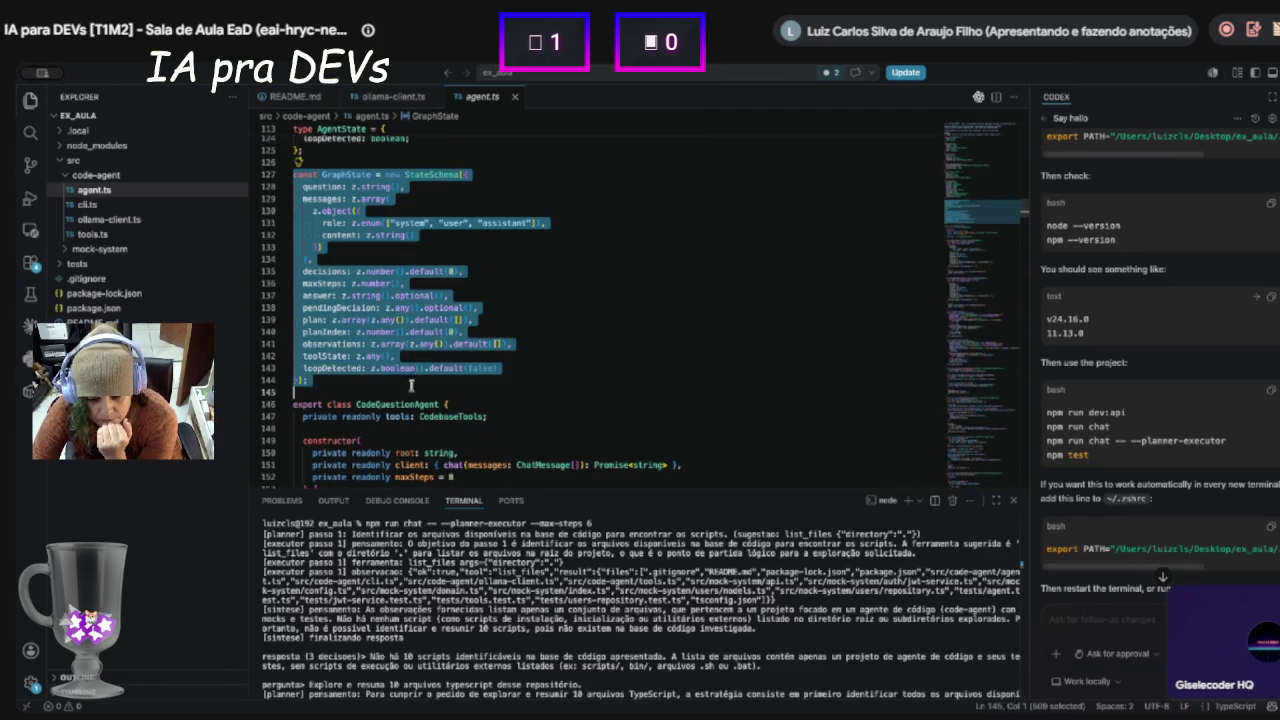
scroll(378, 299, "up", 4)
scroll(378, 299, "up", 1)
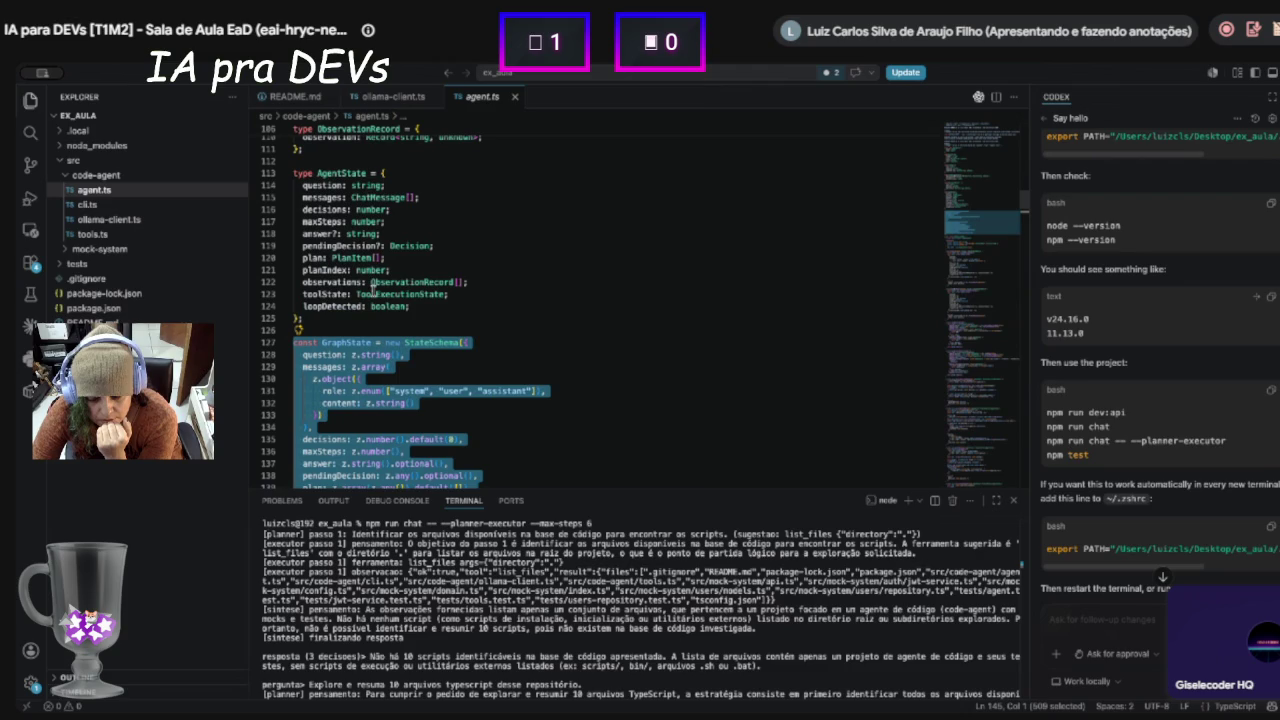
Step: Highlight the AgentState type name and the CodeQuestionAgent class declaration line
double_click(328, 172)
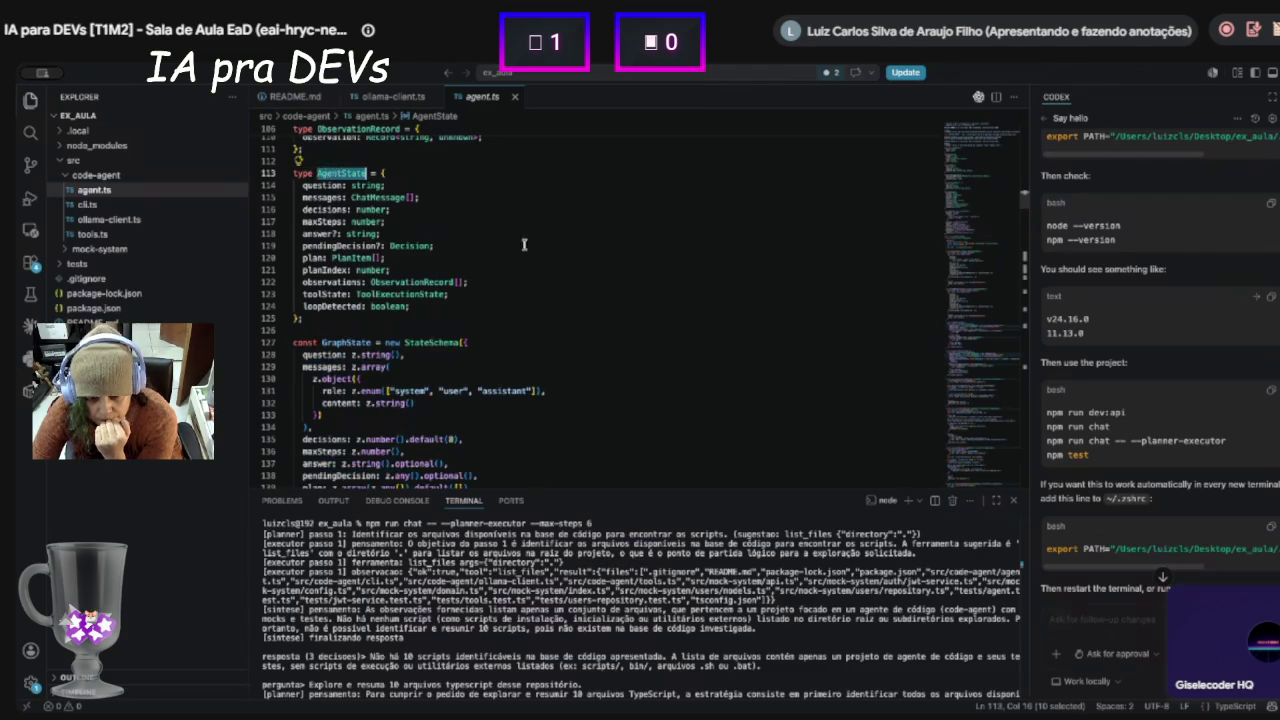
scroll(499, 237, "down", 5)
triple_click(376, 235)
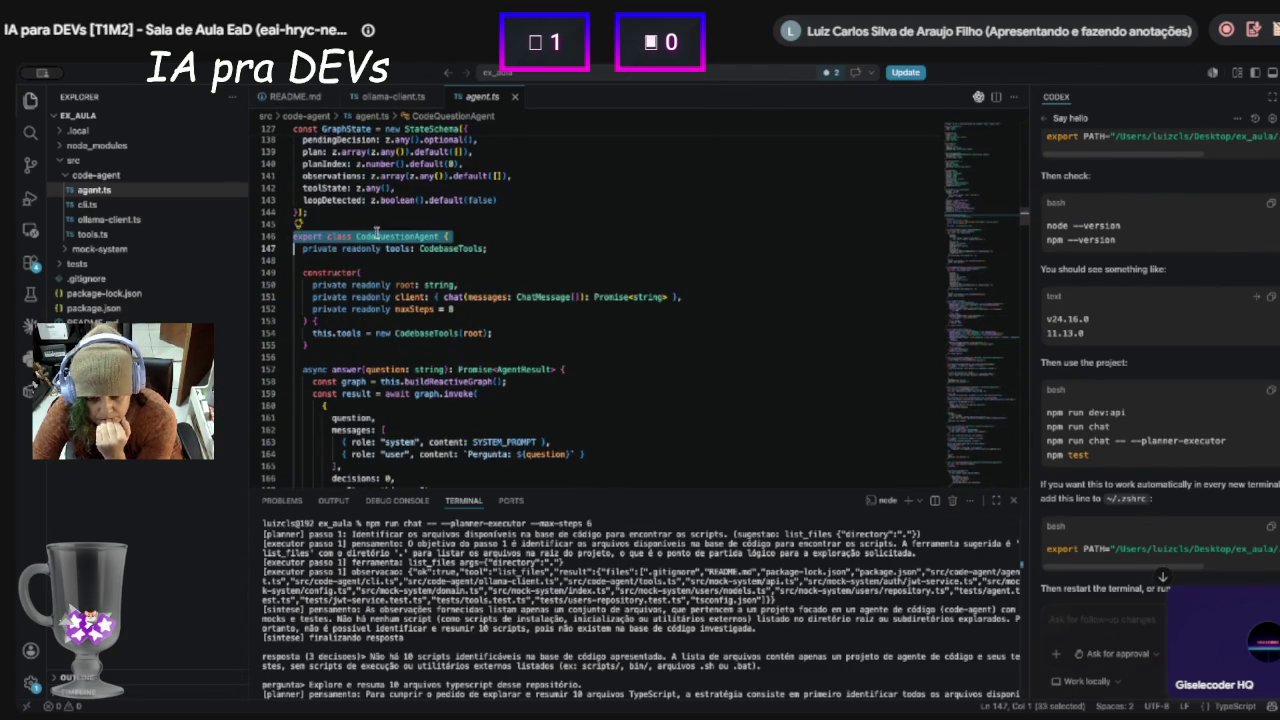
scroll(413, 240, "down", 5)
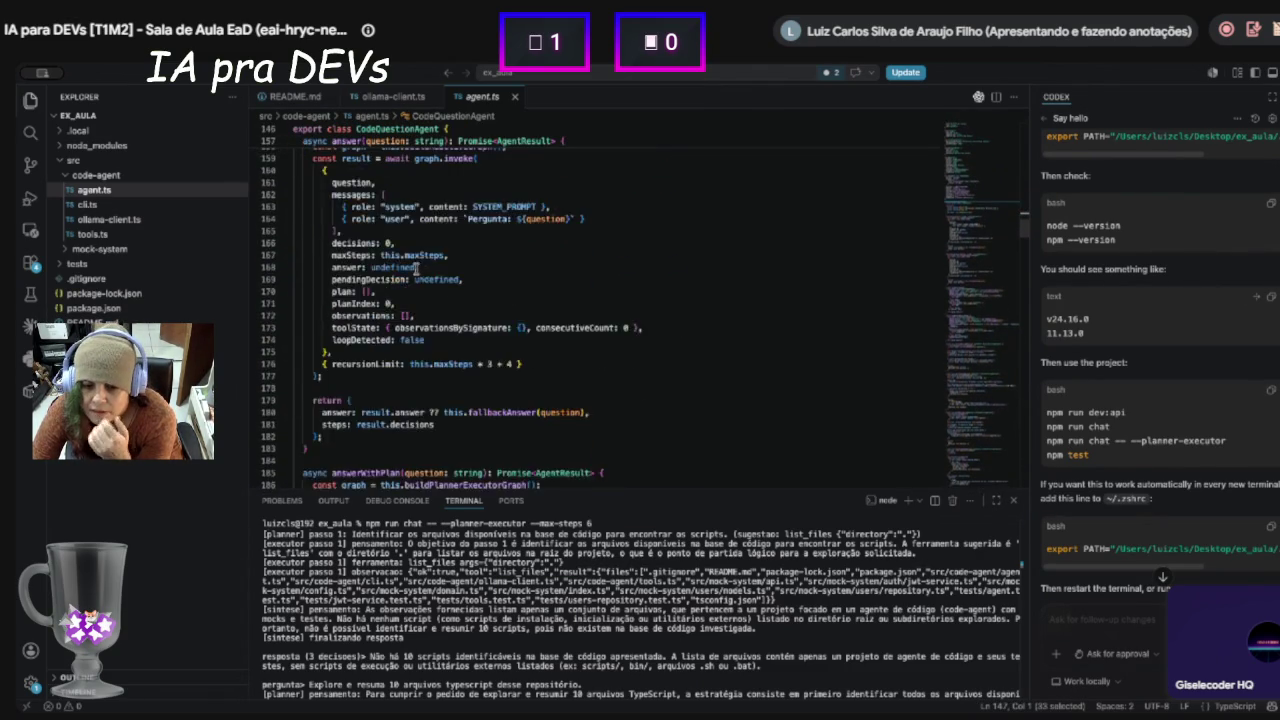
scroll(413, 269, "up", 4)
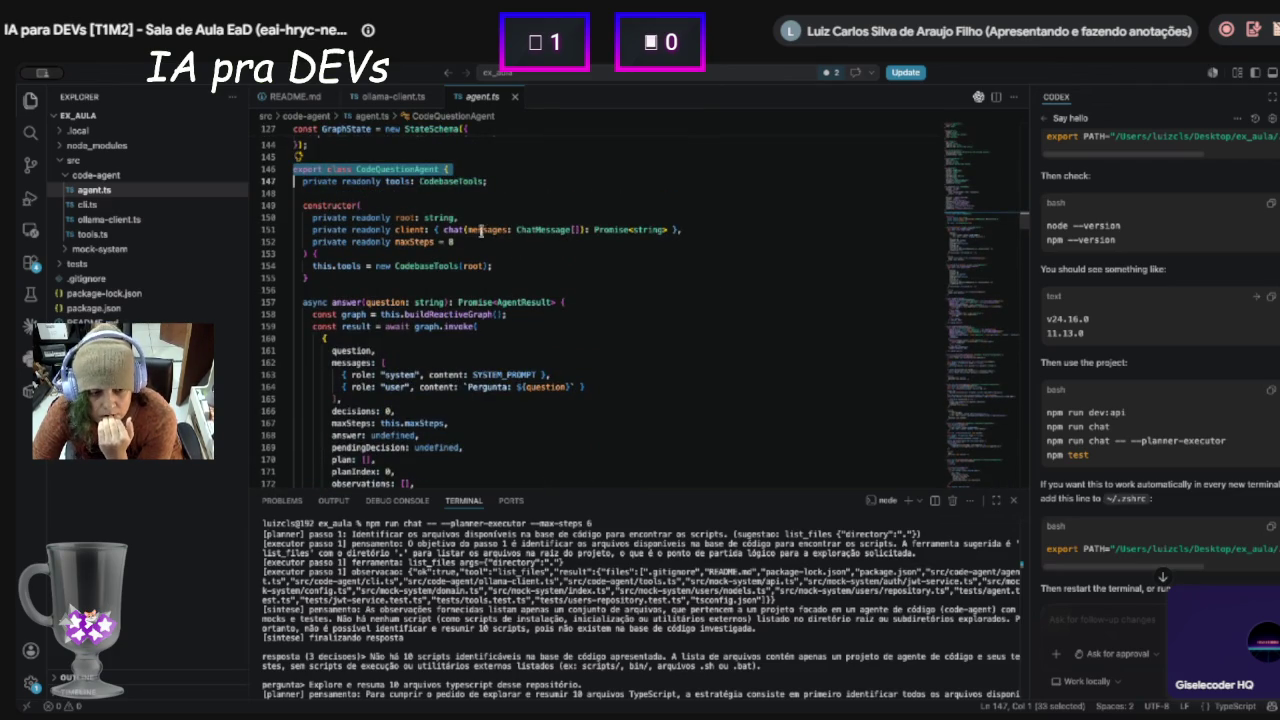
left_click(417, 265)
Step: Highlight the whole buildReactiveGraph method body and bring up its code actions, then dismiss them
scroll(400, 262, "down", 10)
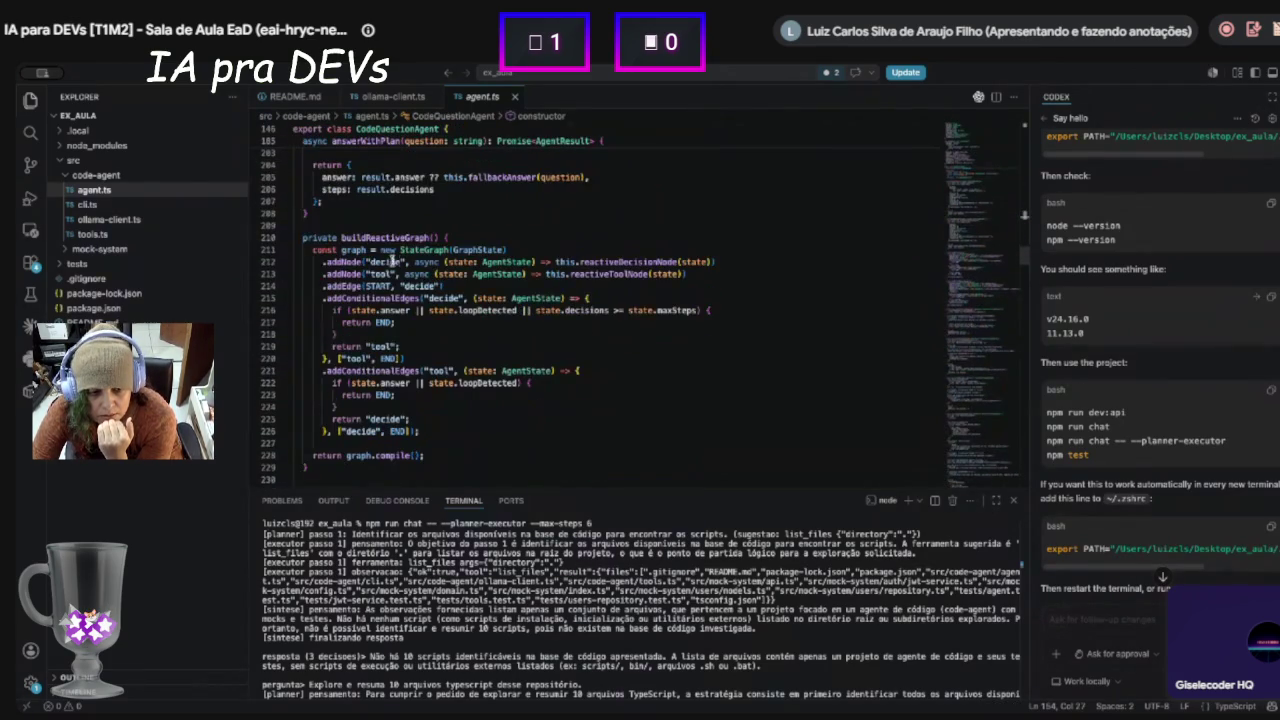
scroll(433, 242, "down", 1)
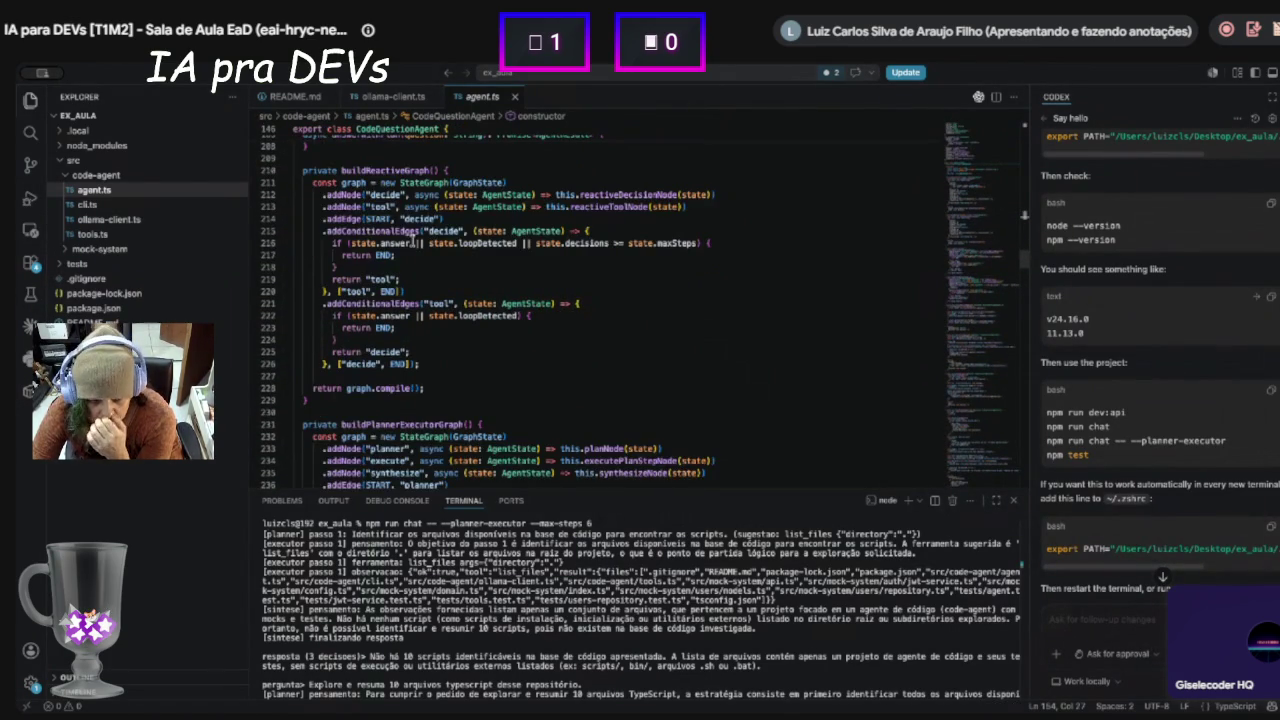
mouse_move(309, 182)
left_mouse_down()
mouse_move(509, 362)
mouse_move(440, 400)
mouse_move(474, 404)
left_mouse_up()
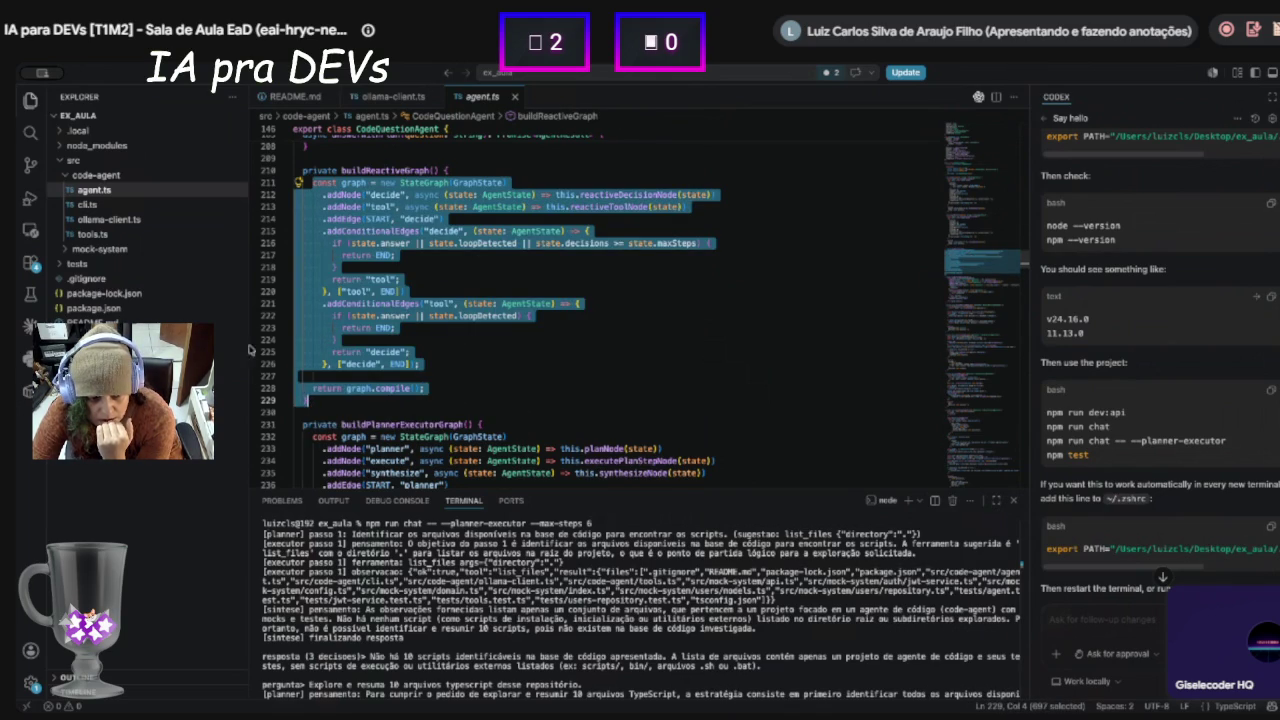
mouse_move(370, 216)
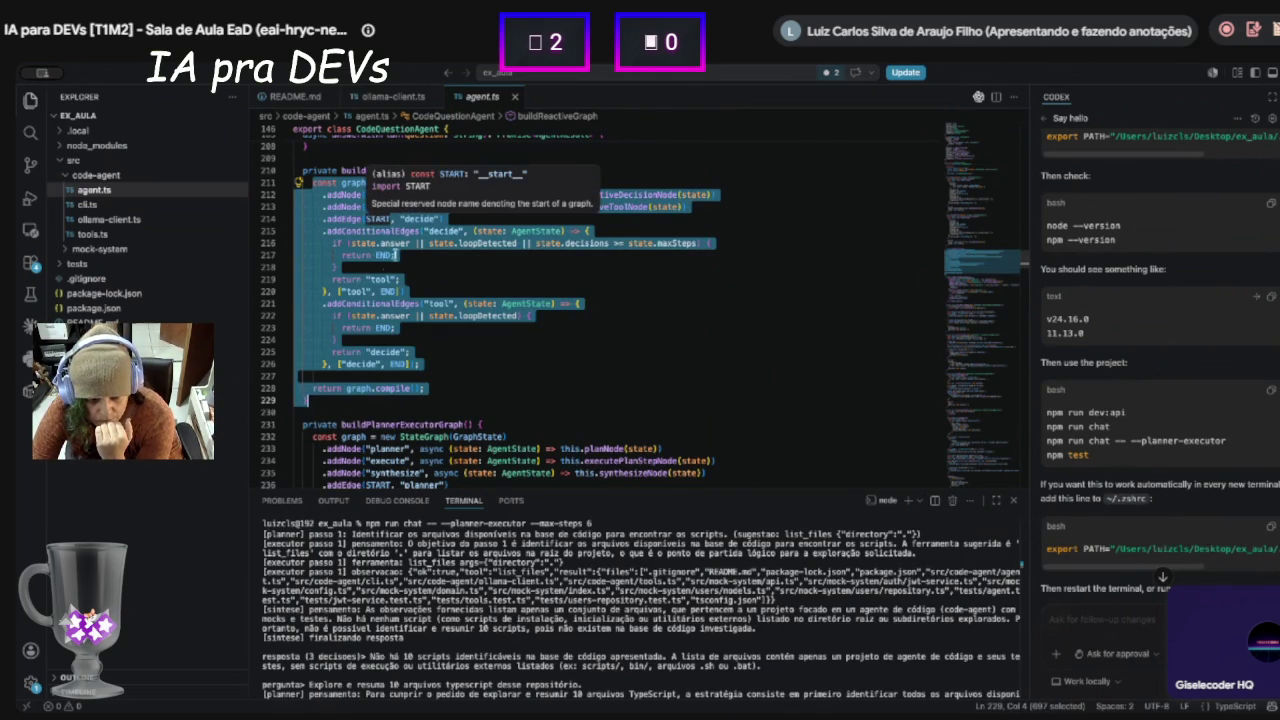
mouse_move(378, 400)
left_mouse_down()
mouse_move(262, 145)
mouse_move(296, 170)
left_mouse_up()
left_click(1151, 620)
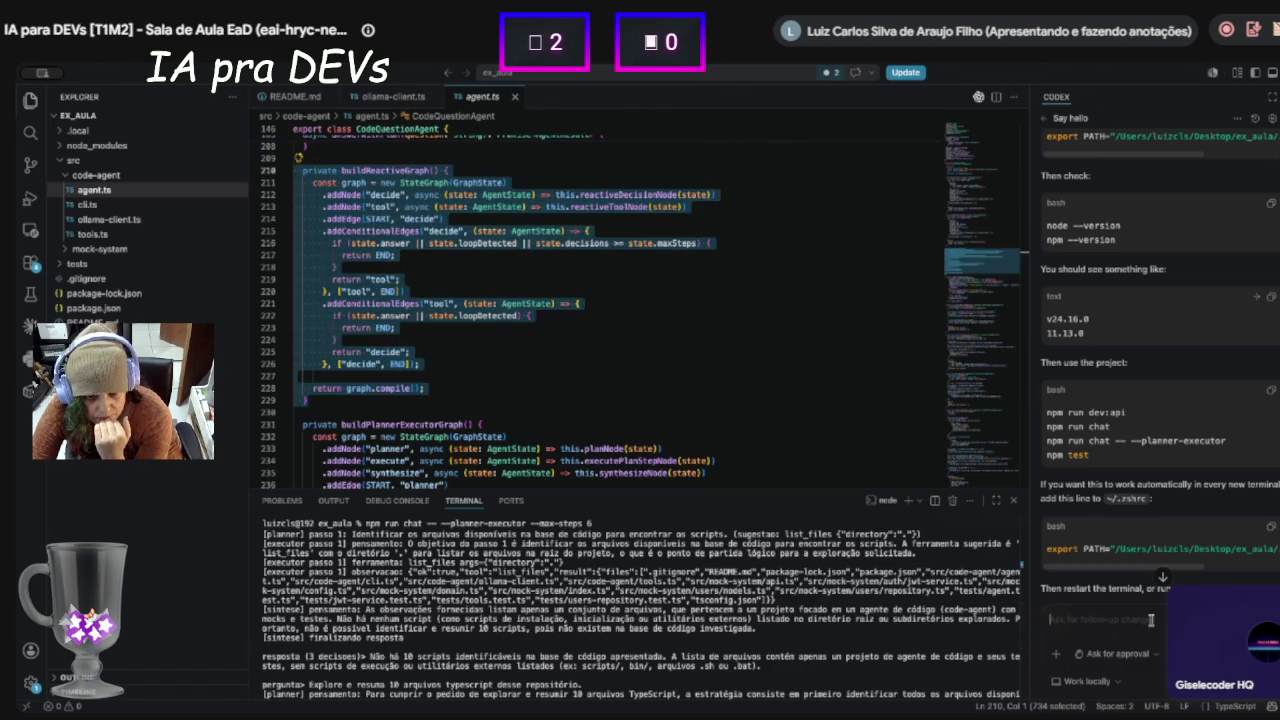
right_click(333, 262)
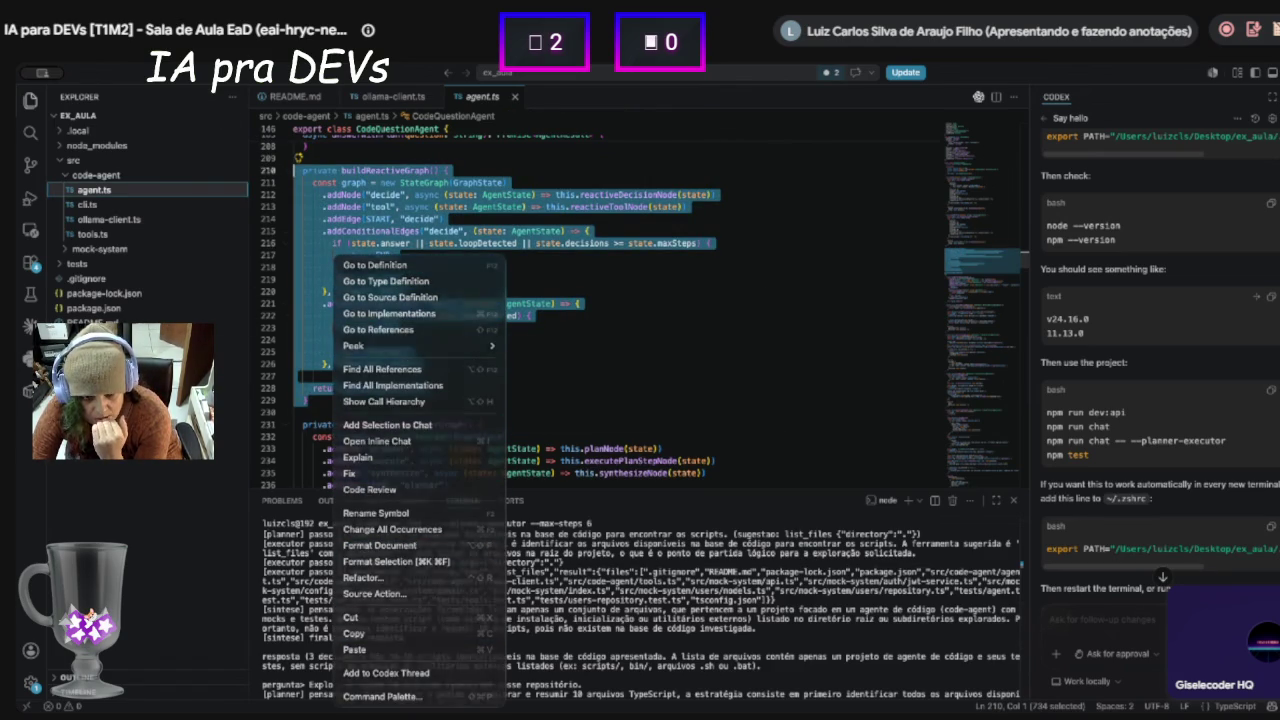
key("Escape")
left_click(490, 329)
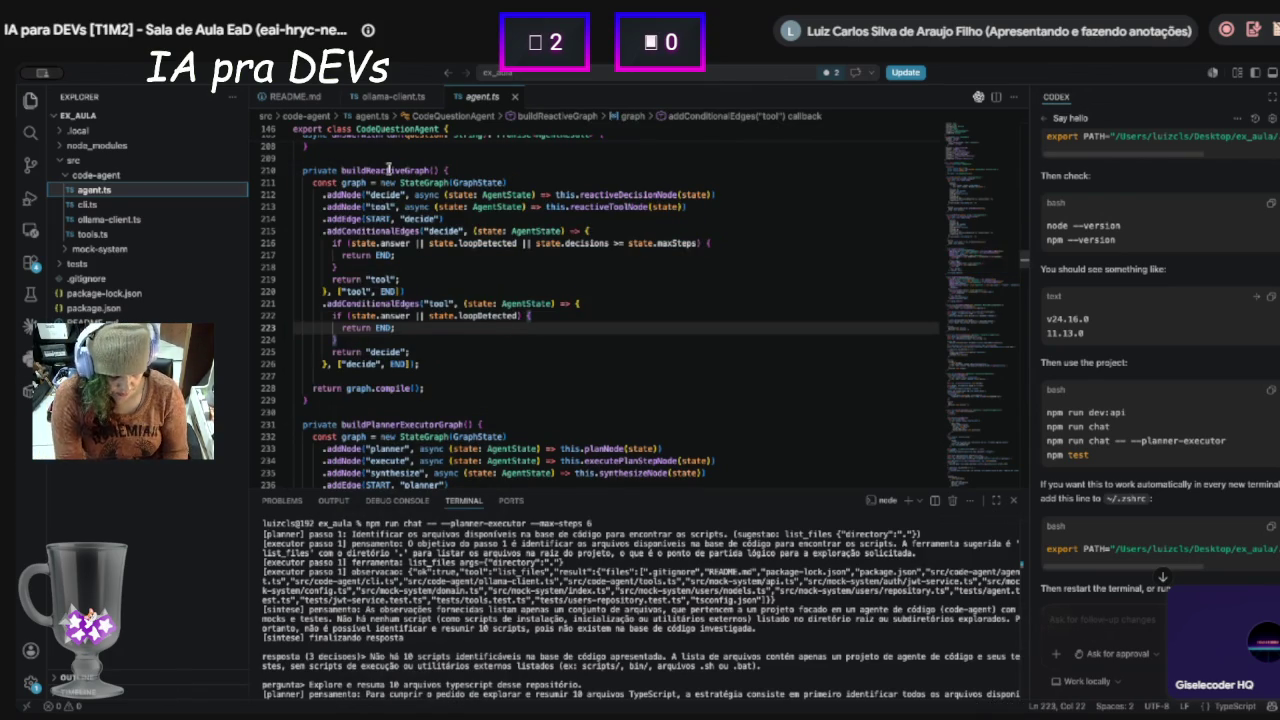
Step: Point out the graph variable and the GraphState argument on line 211
double_click(352, 183)
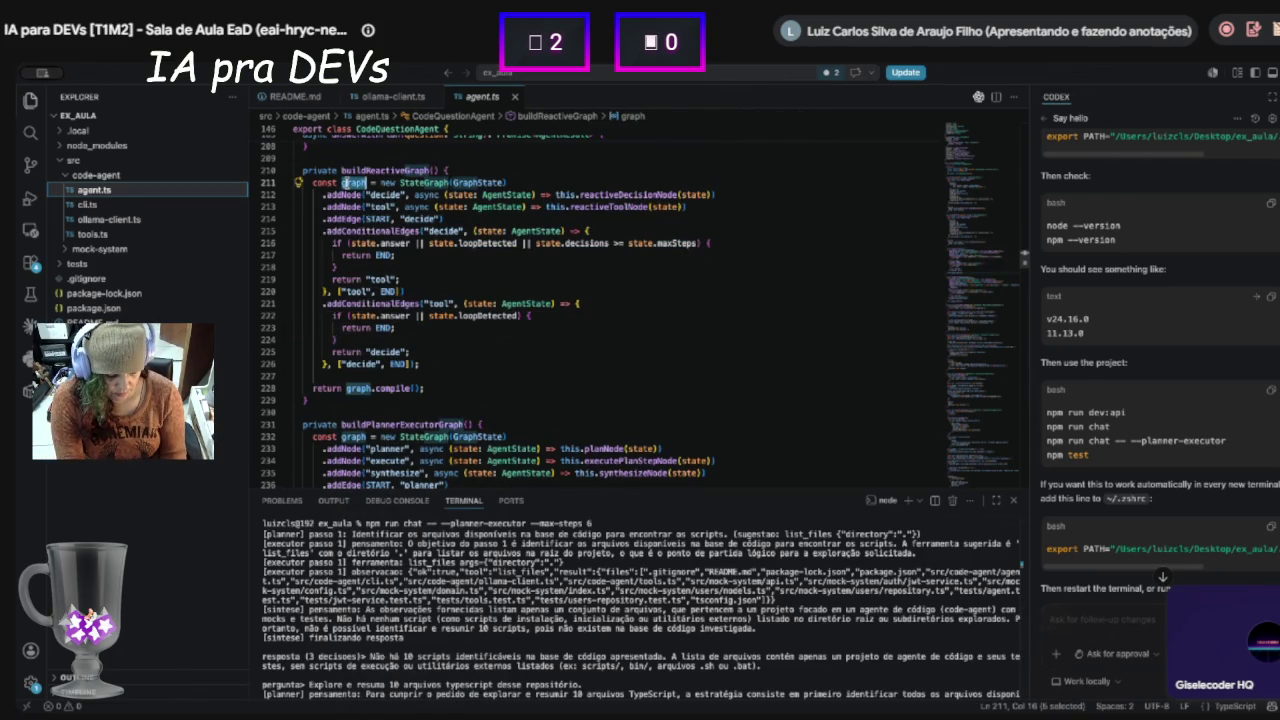
left_click(446, 183)
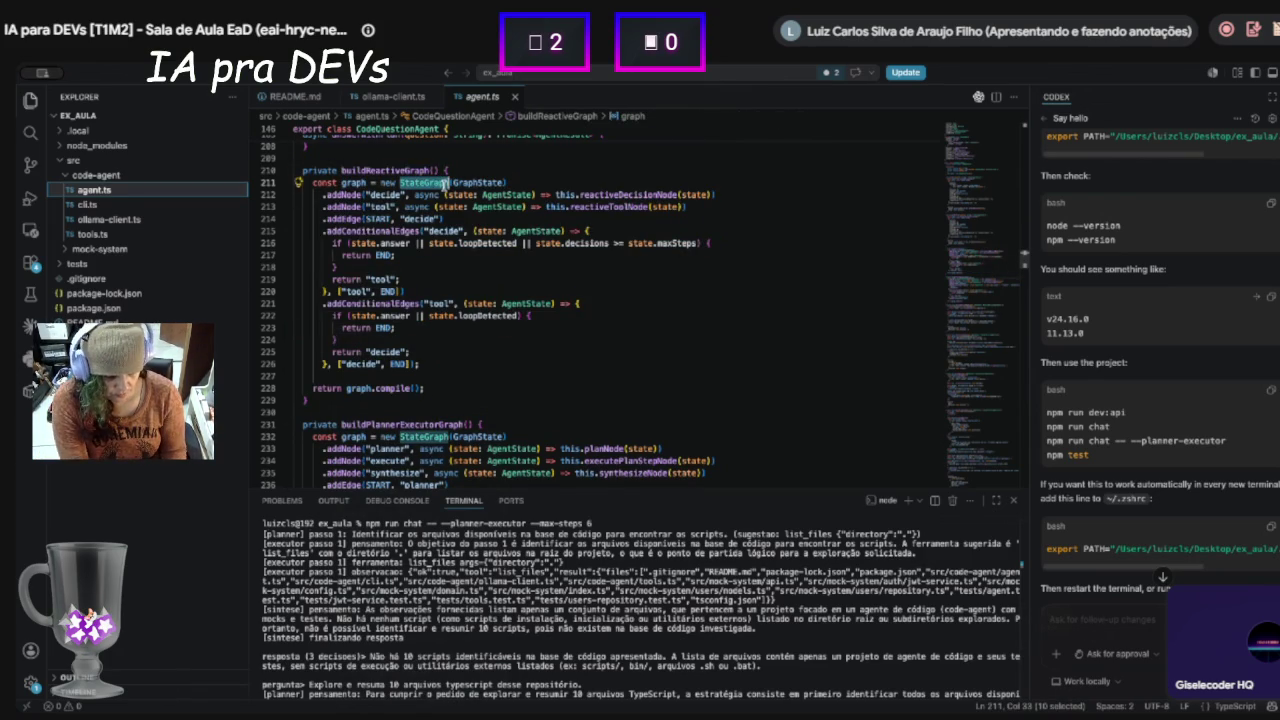
left_click(477, 172)
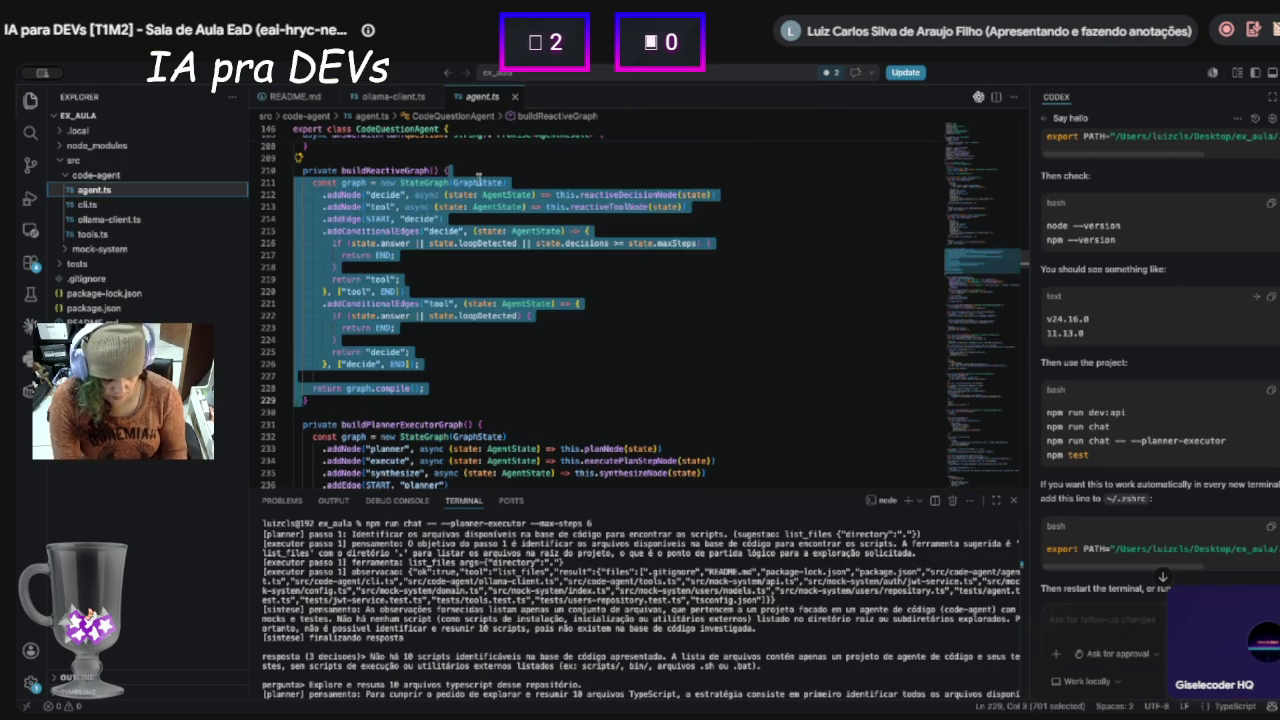
double_click(478, 183)
scroll(458, 285, "up", 10)
scroll(458, 285, "down", 10)
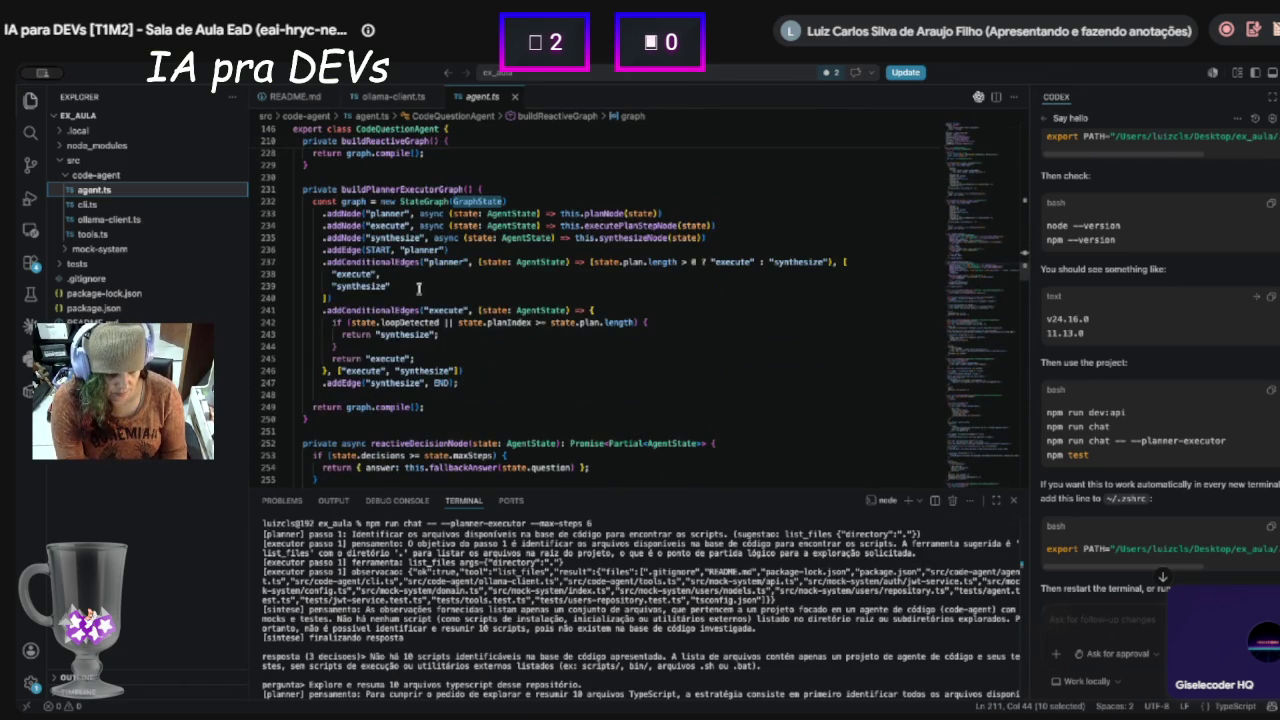
Step: Highlight StateGraph and the buildPlannerExecutorGraph declaration, undoing an accidental edit
double_click(425, 201)
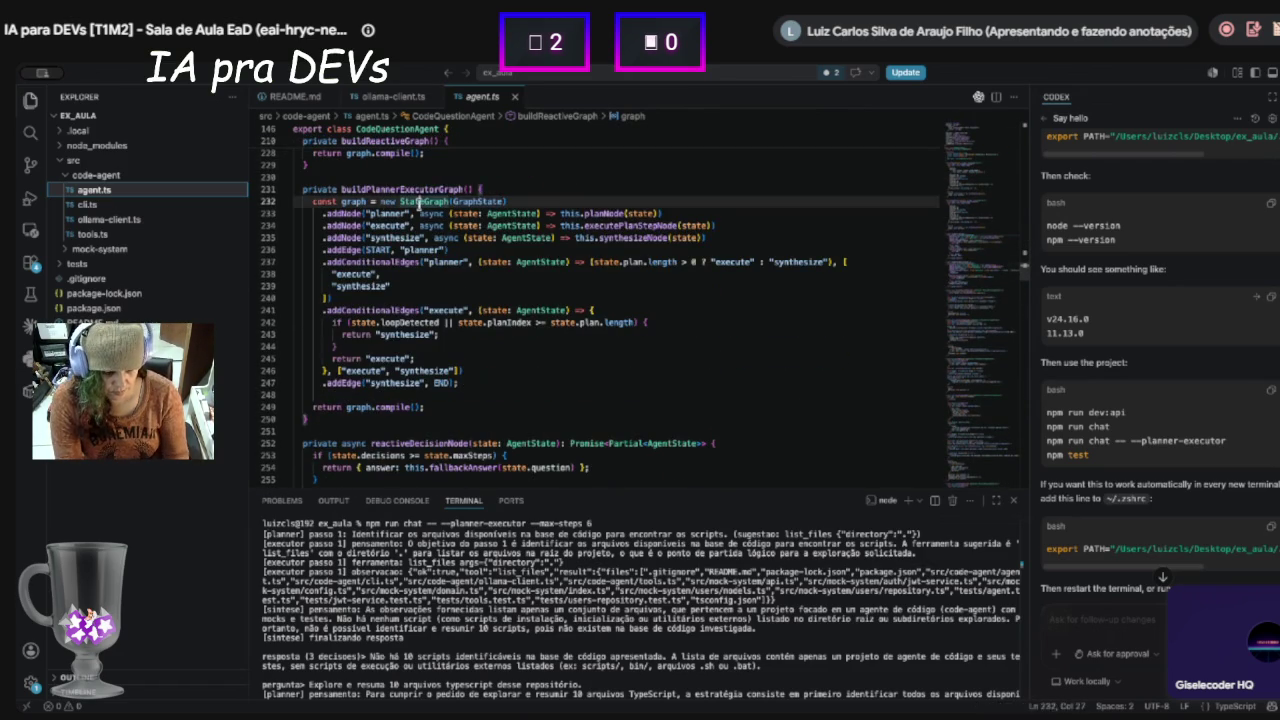
triple_click(359, 188)
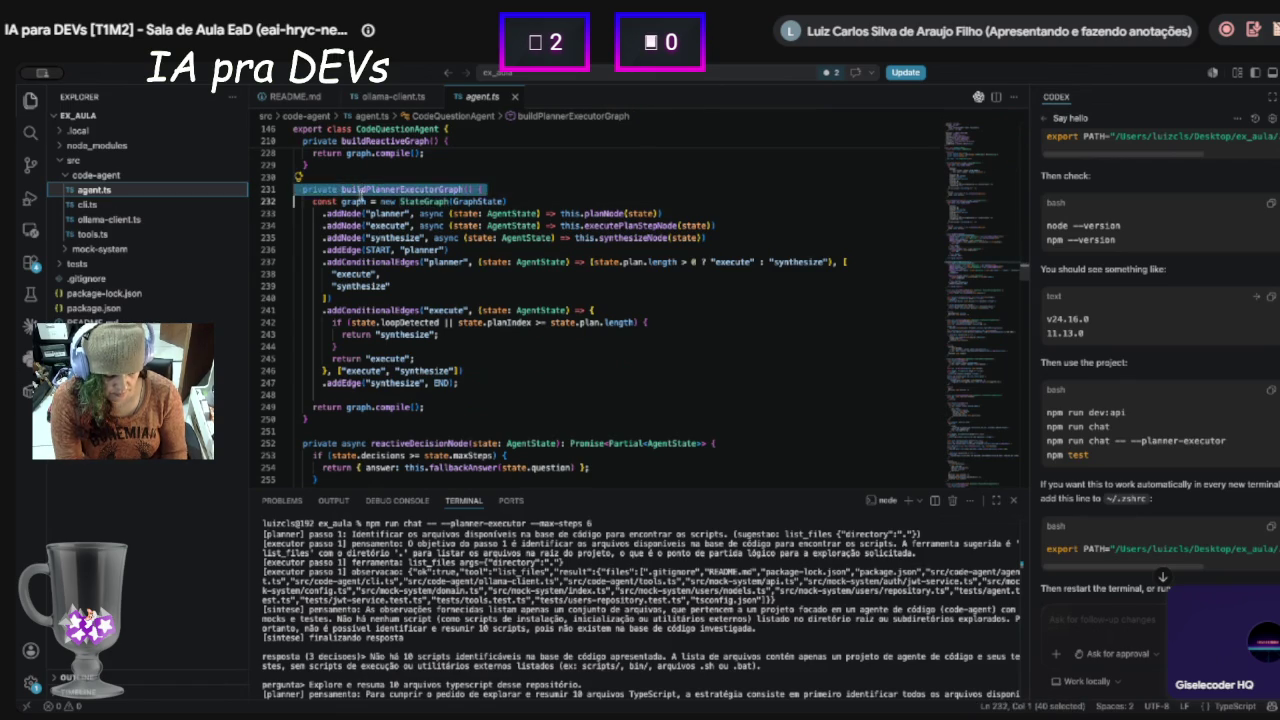
scroll(400, 203, "down", 20)
scroll(456, 274, "down", 5)
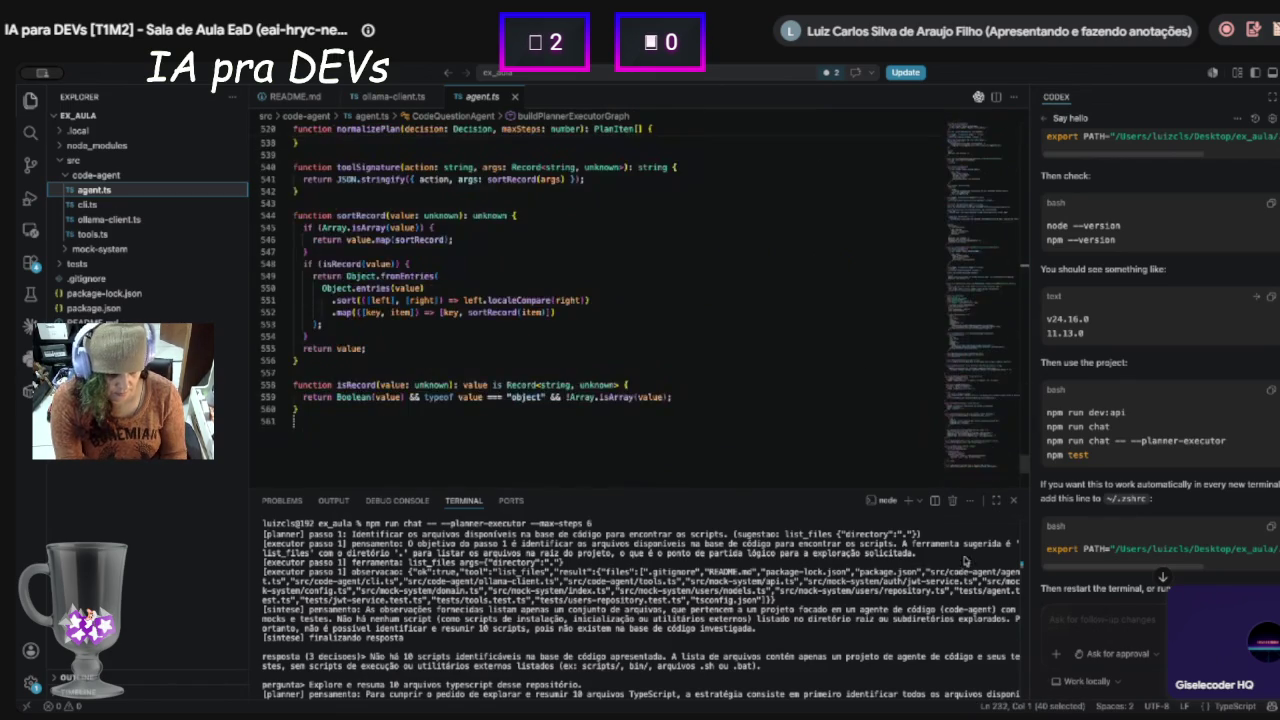
key("ctrl+z")
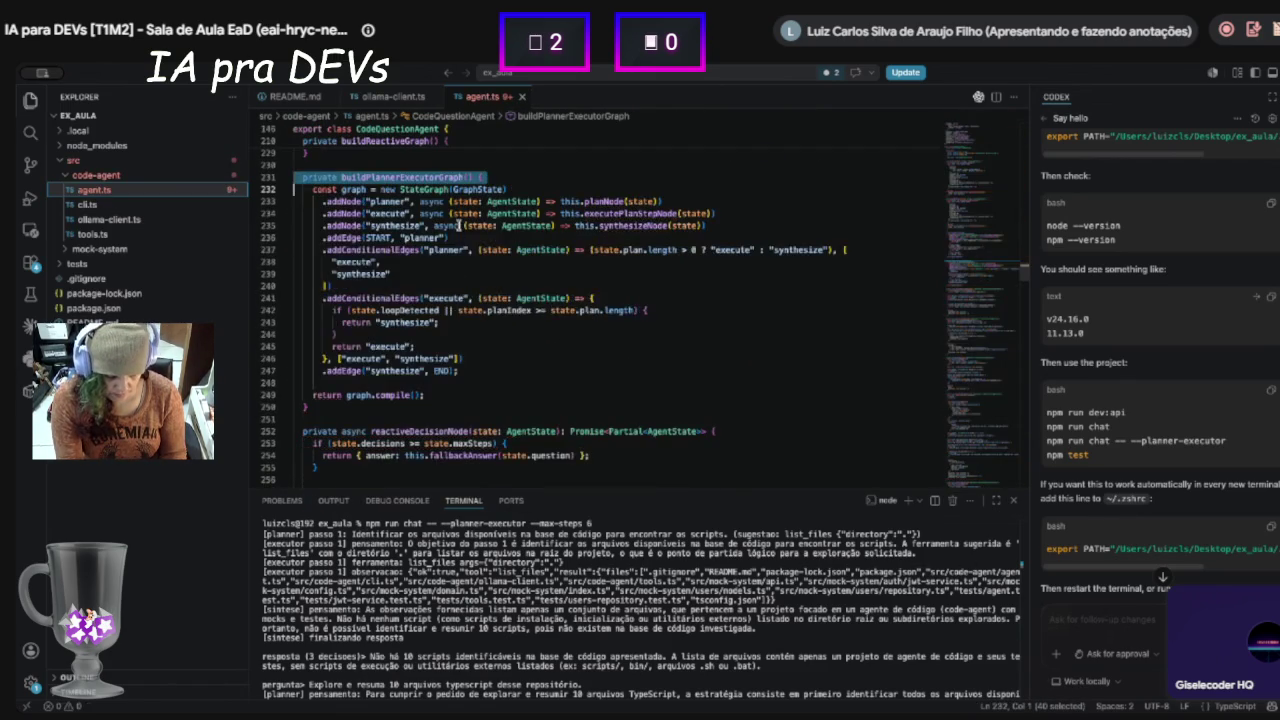
triple_click(374, 177)
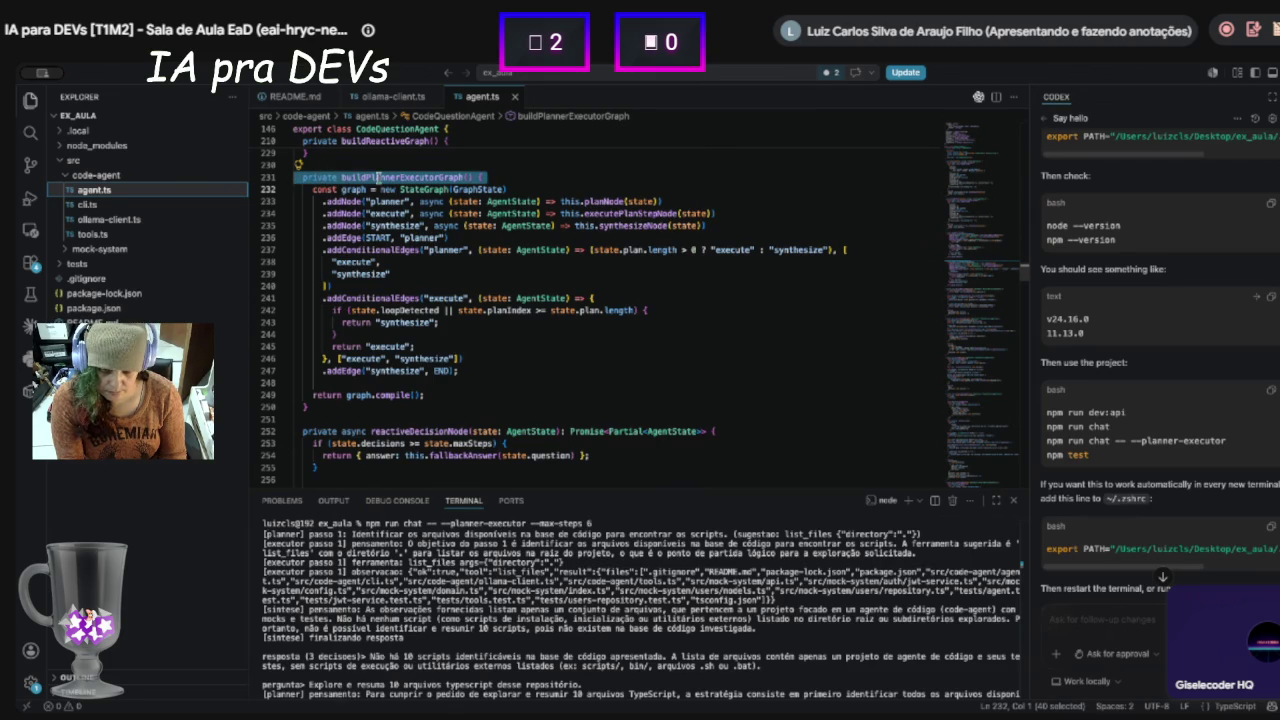
right_click(434, 186)
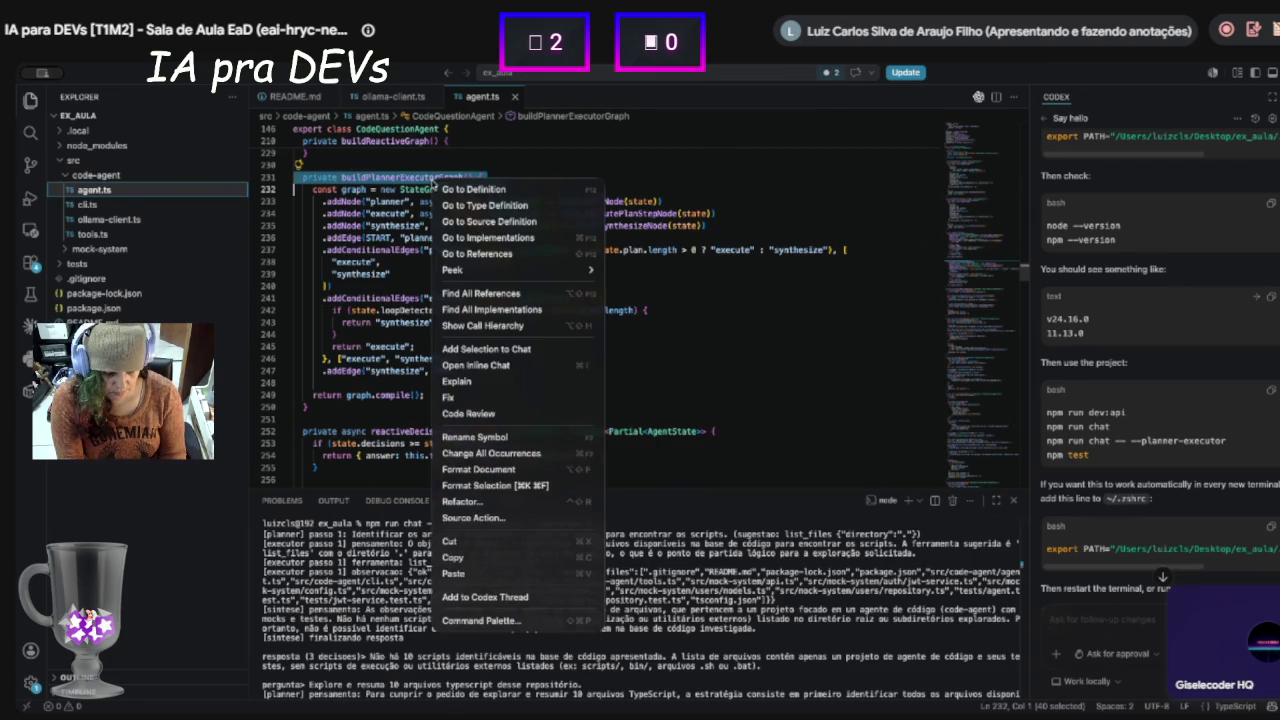
key("Escape")
Step: Highlight the planner-executor graph's node definitions and construction code
left_click_drag(341, 177, 716, 213)
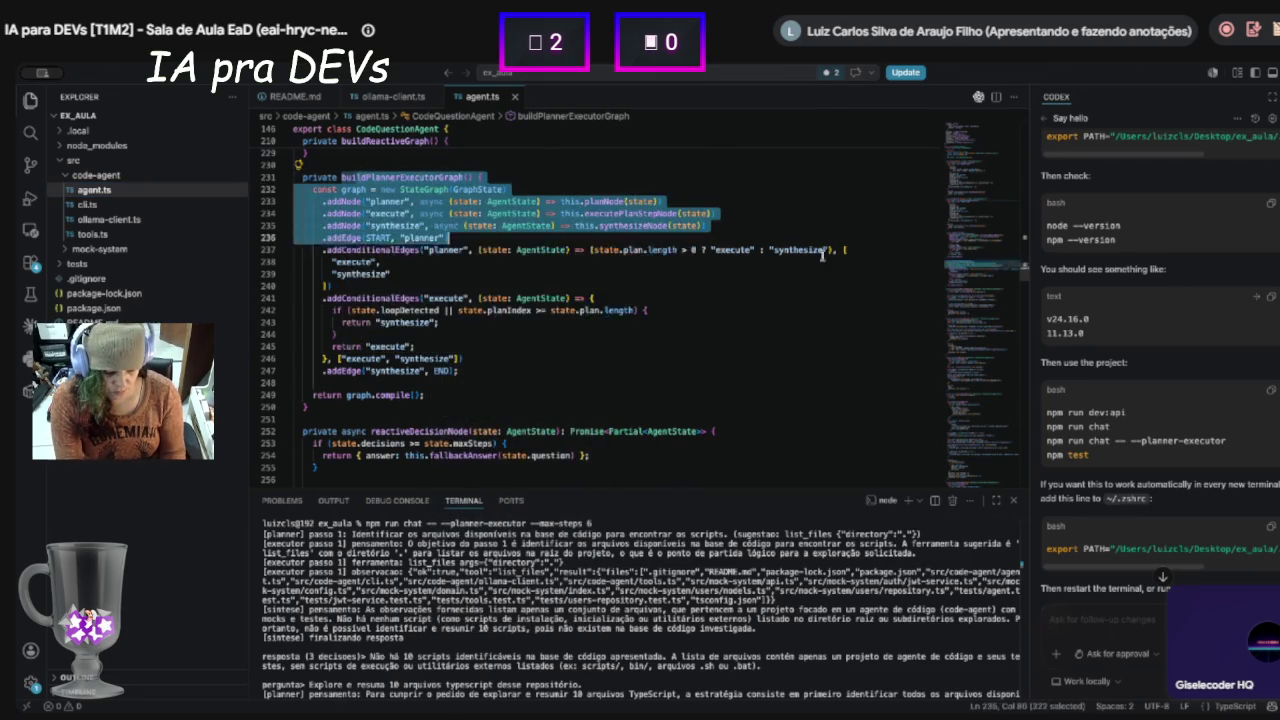
left_click(440, 189)
key("Down")
key("Down")
key("Down")
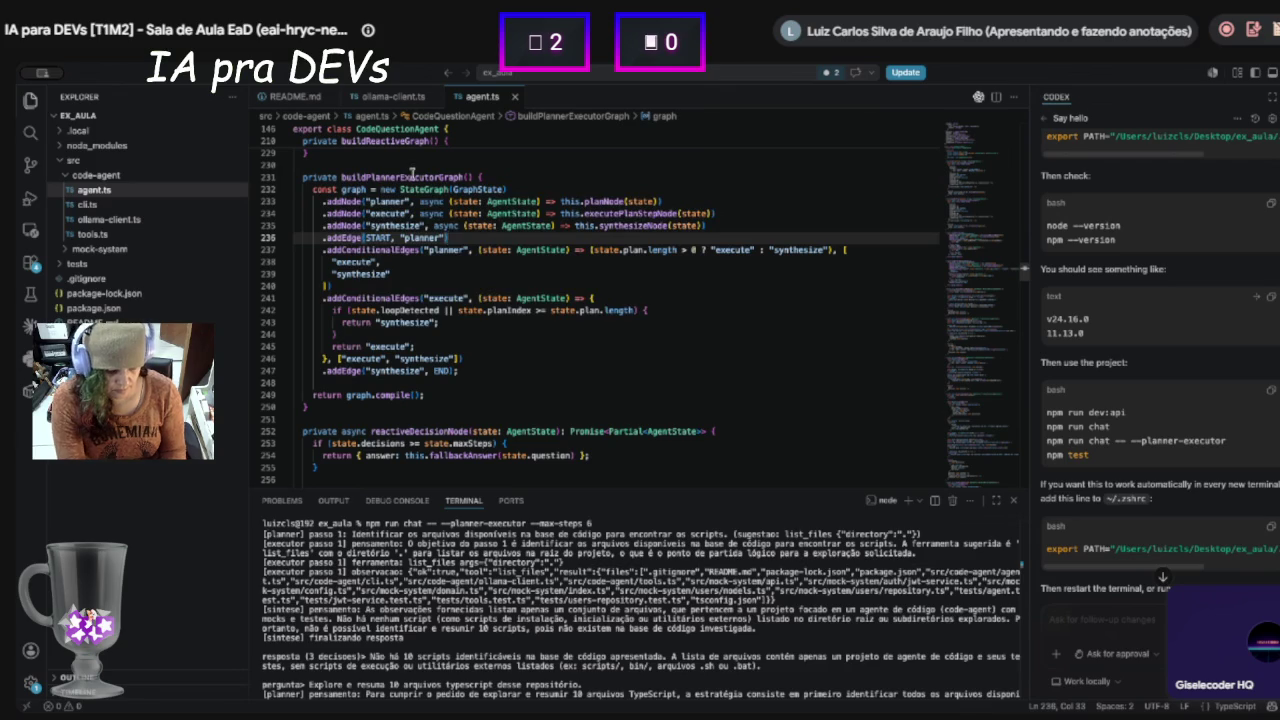
mouse_move(341, 177)
left_mouse_down()
mouse_move(620, 178)
mouse_move(720, 200)
mouse_move(944, 355)
mouse_move(904, 378)
mouse_move(700, 265)
mouse_move(497, 175)
mouse_move(463, 176)
left_mouse_up()
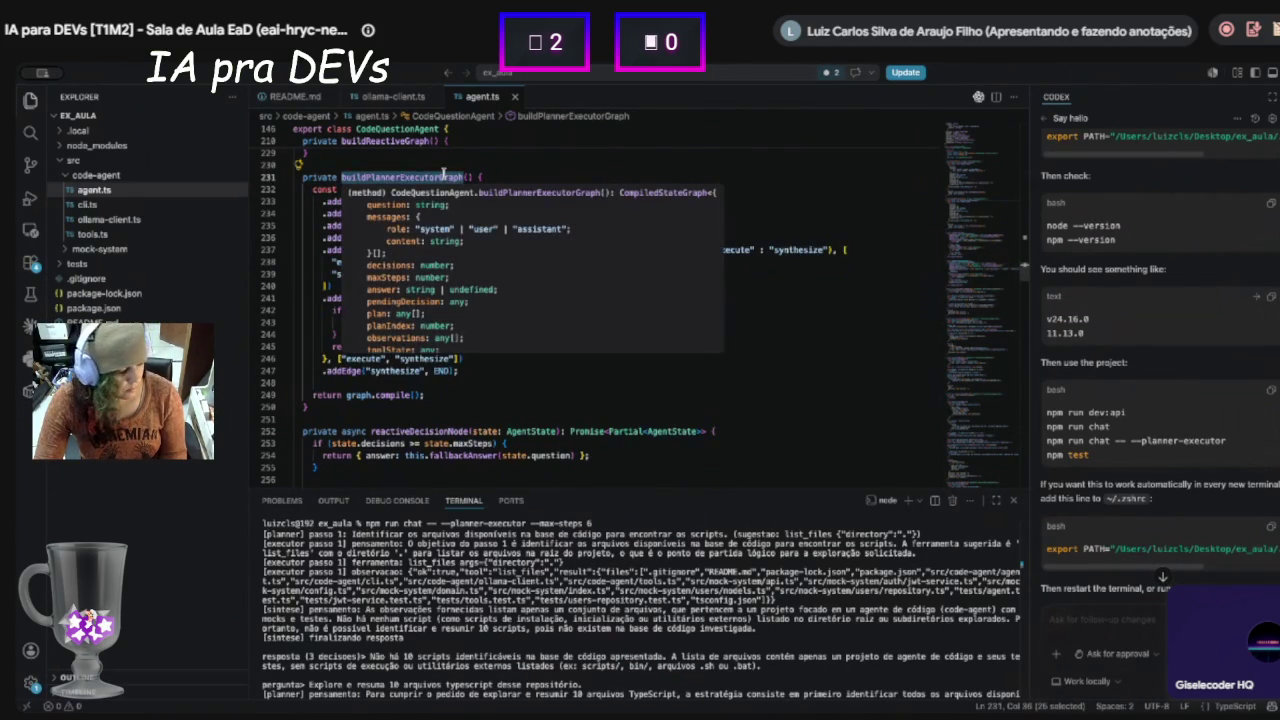
scroll(745, 302, "up", 1)
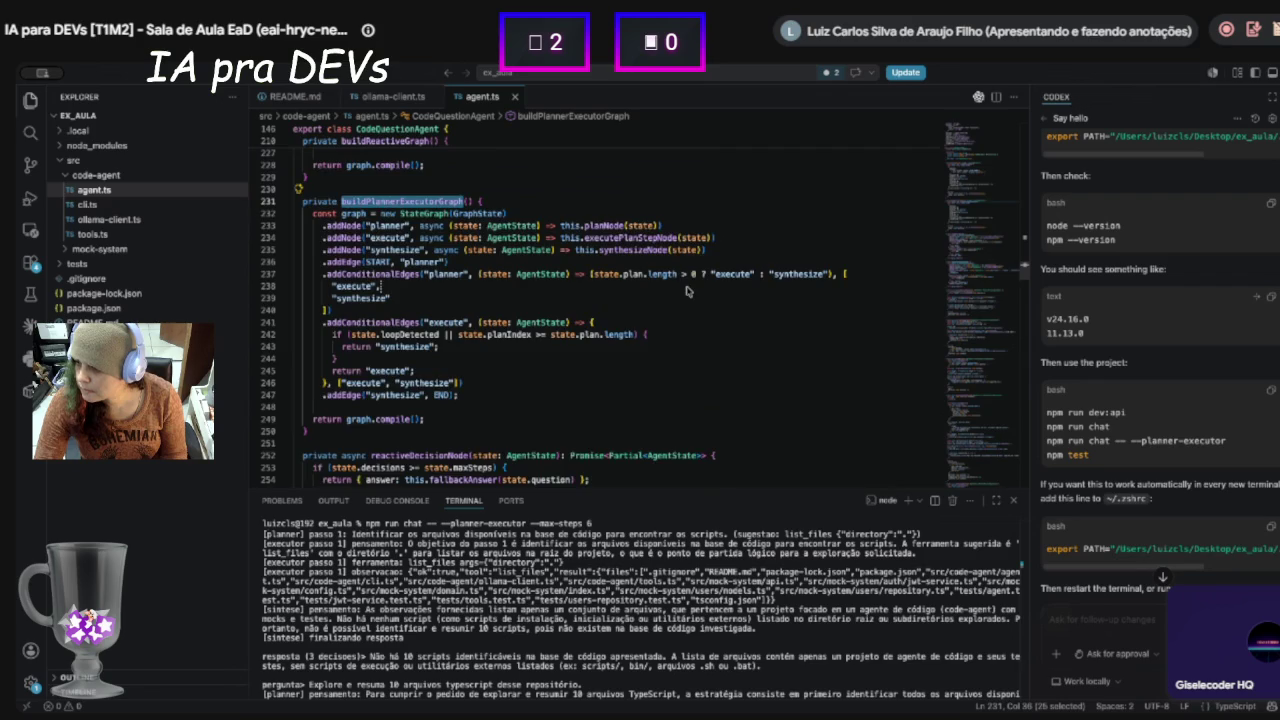
scroll(687, 291, "down", 20)
scroll(537, 208, "up", 20)
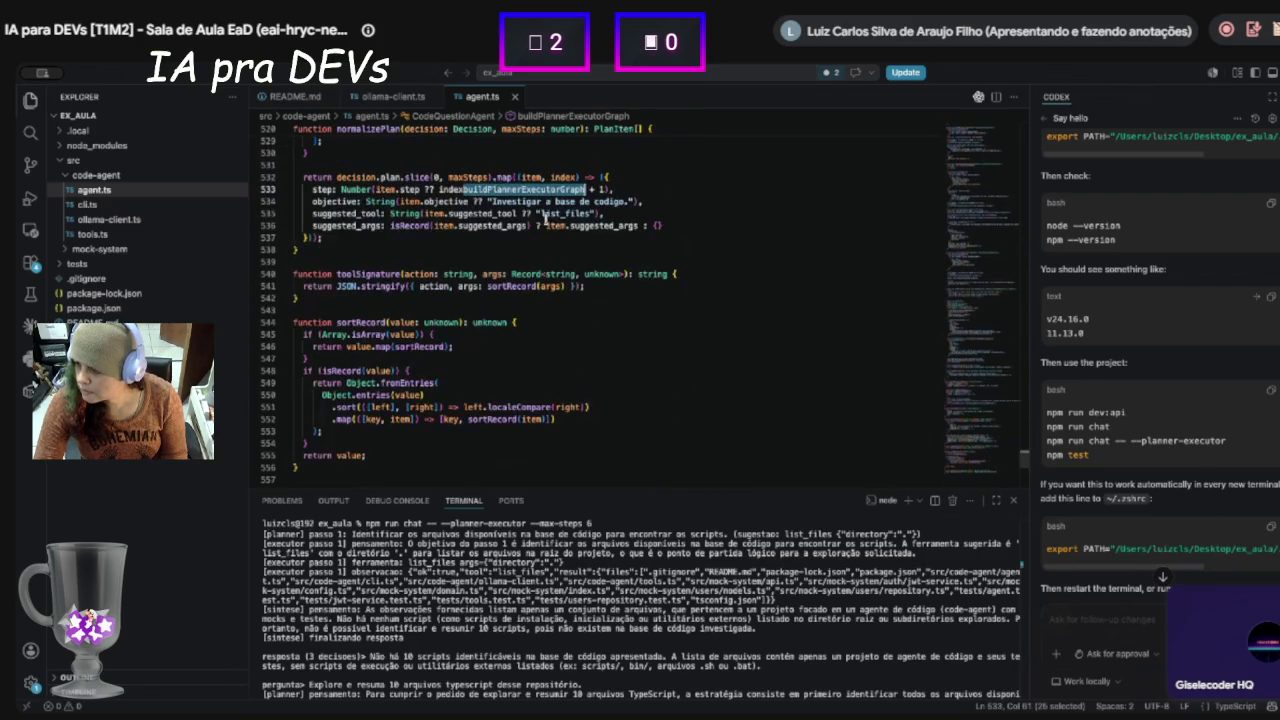
scroll(537, 208, "down", 5)
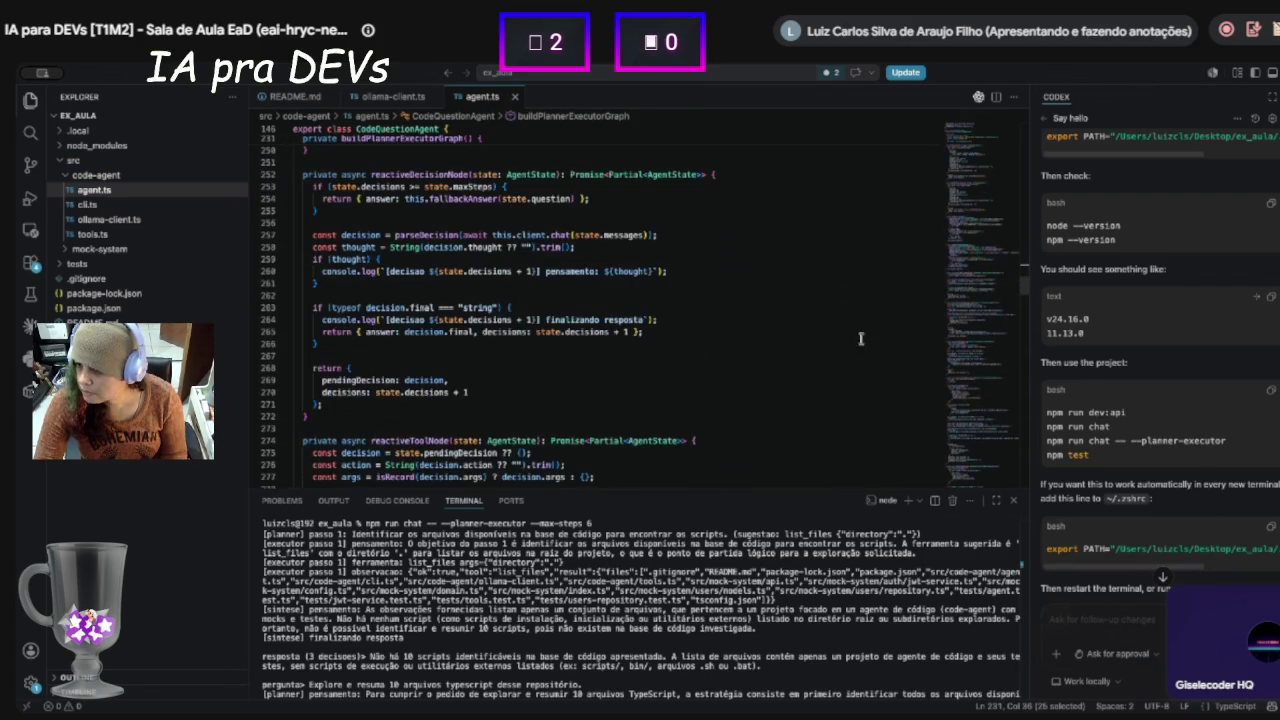
type("@")
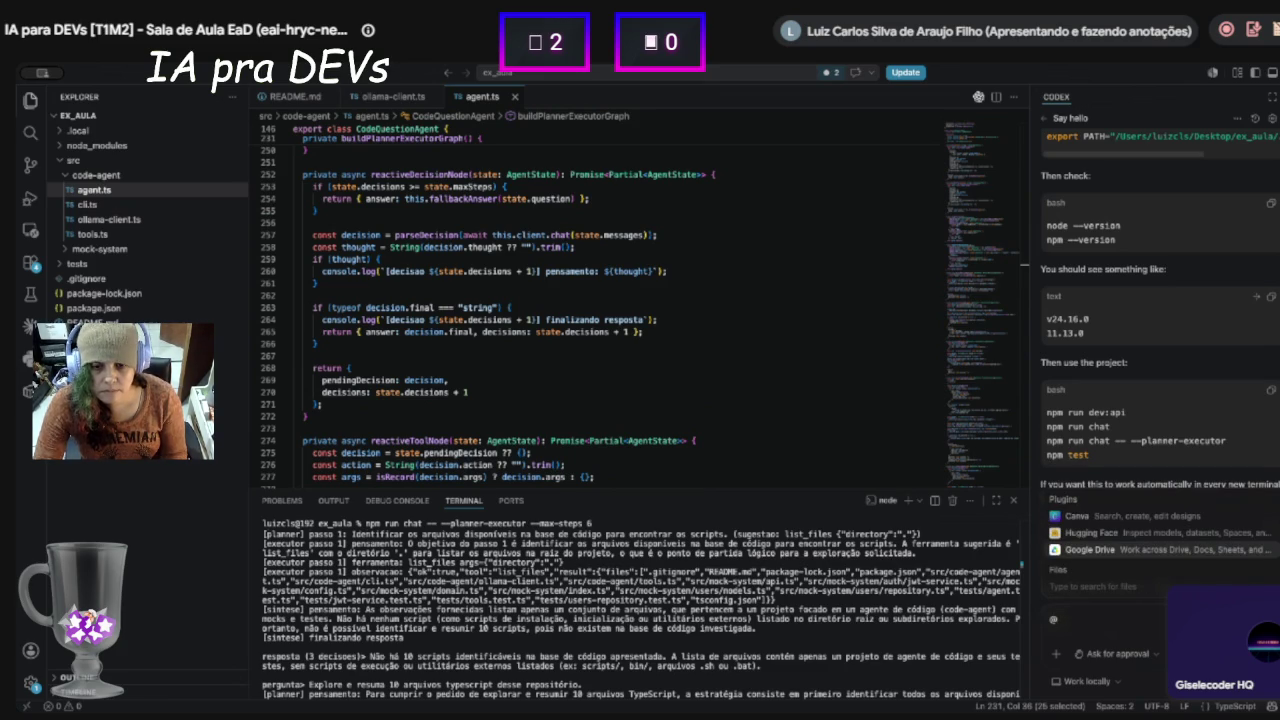
type("agent")
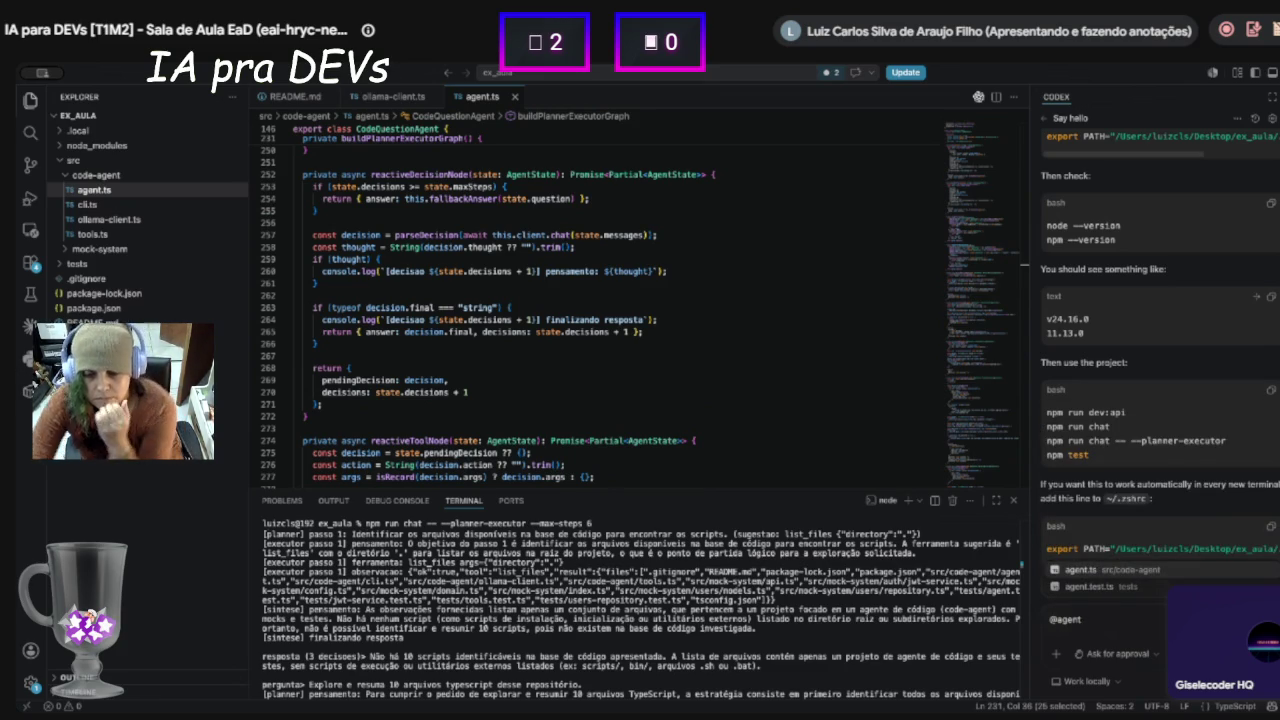
key("Return")
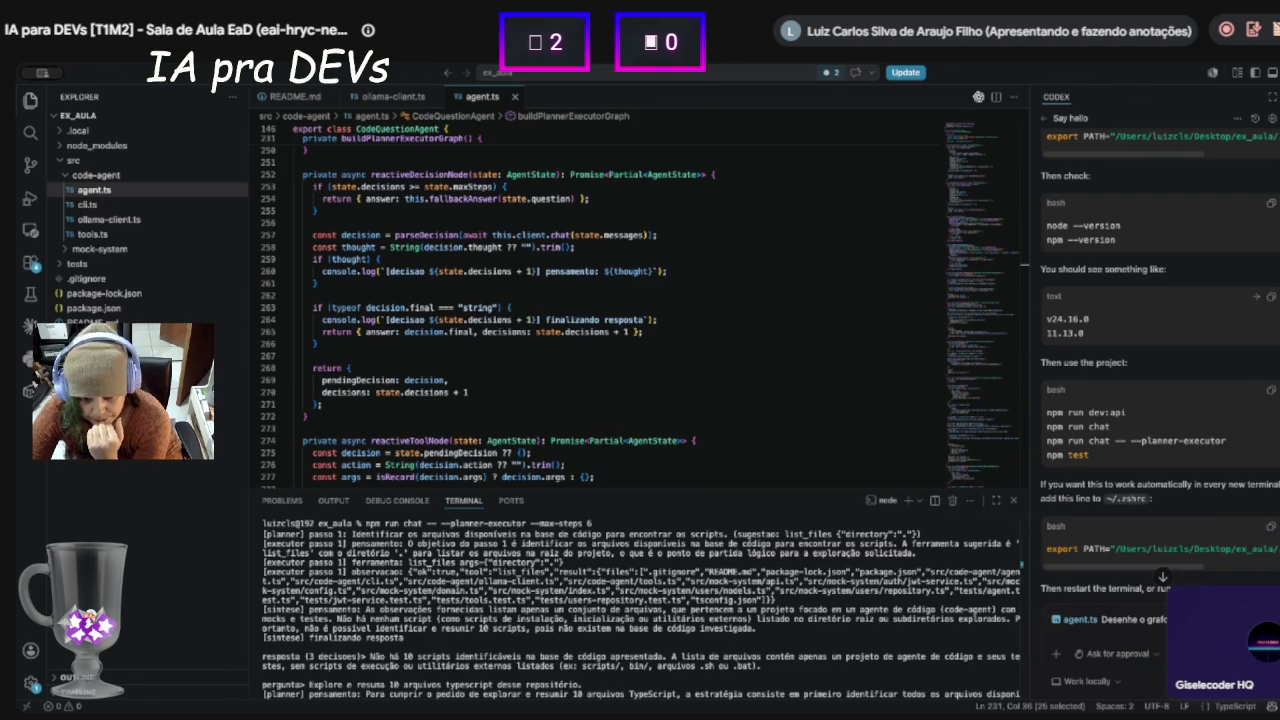
type("sendo construído nesse scrip")
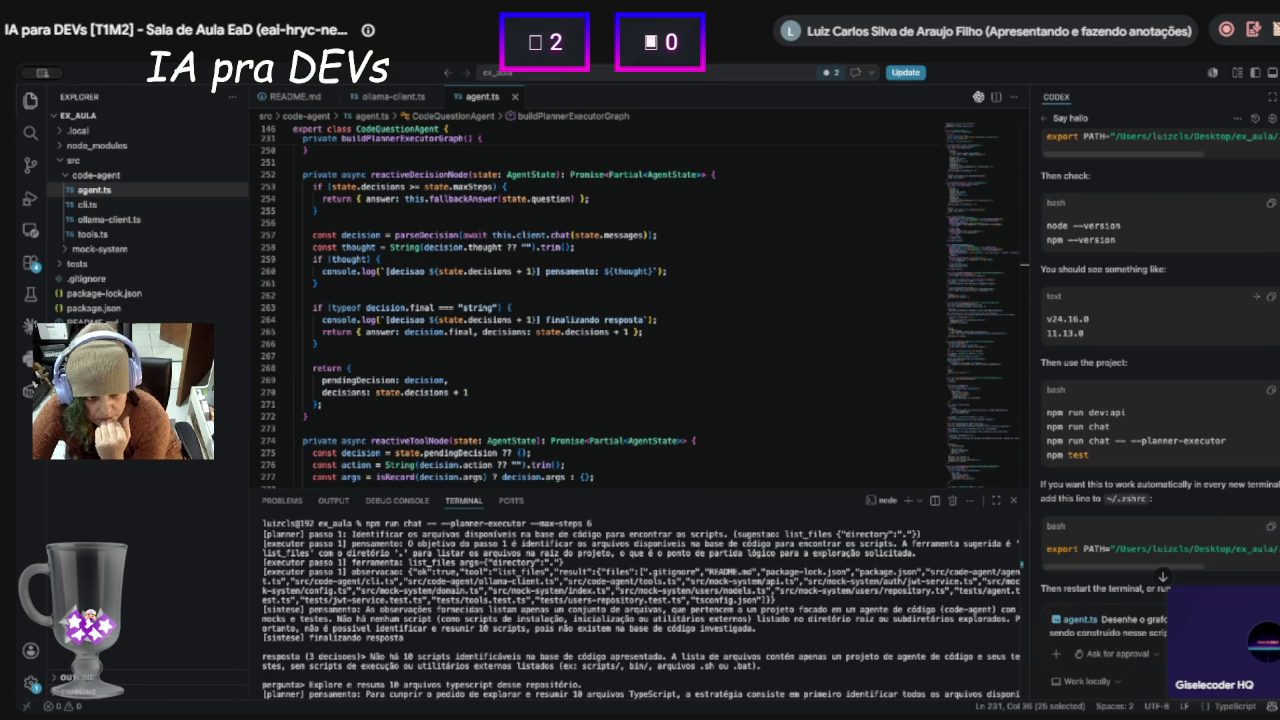
key("Return")
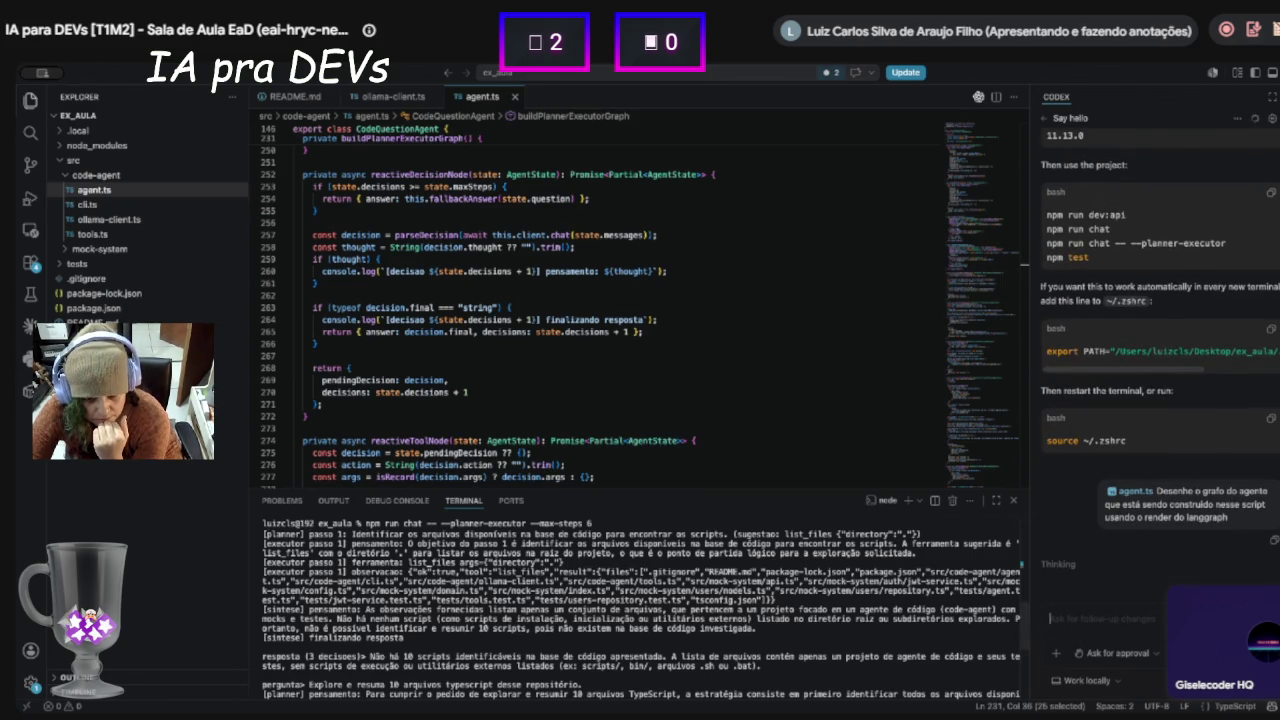
Step: Highlight the planner addNode definition on line 233 and the planner's conditional edges
scroll(402, 390, "up", 2)
scroll(447, 390, "down", 2)
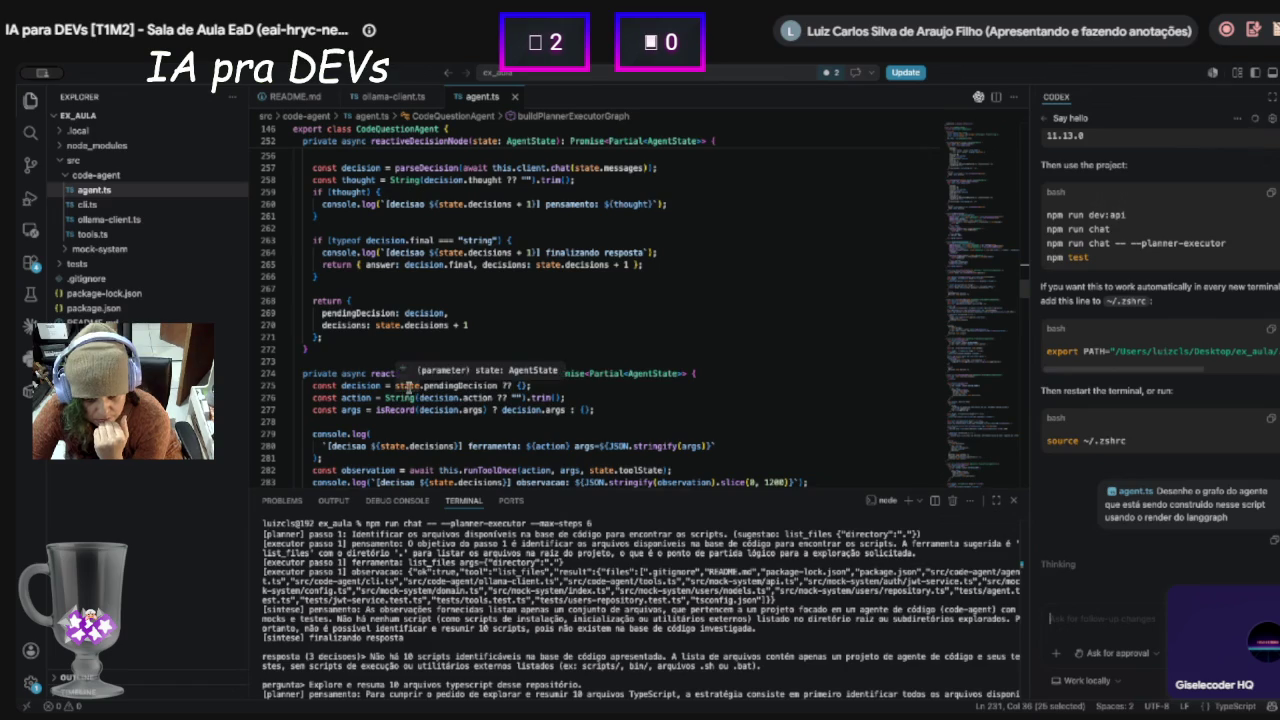
scroll(447, 390, "up", 10)
scroll(424, 269, "down", 3)
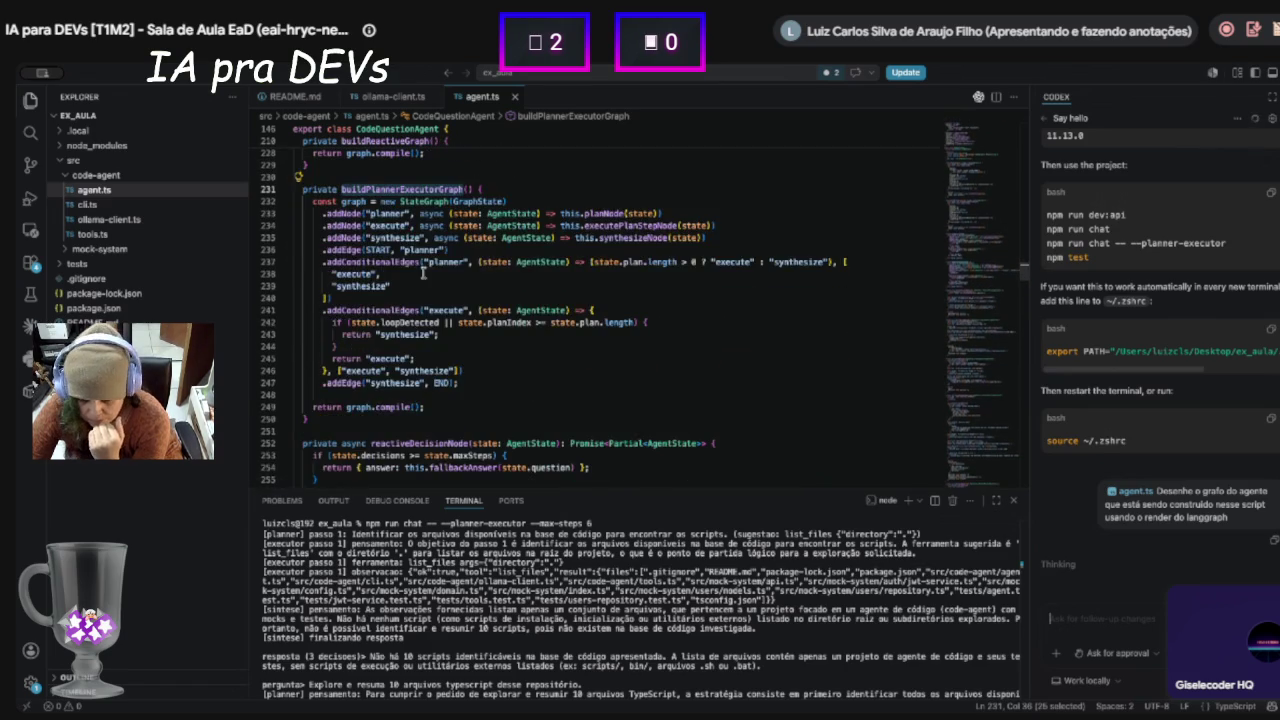
left_click_drag(318, 213, 751, 214)
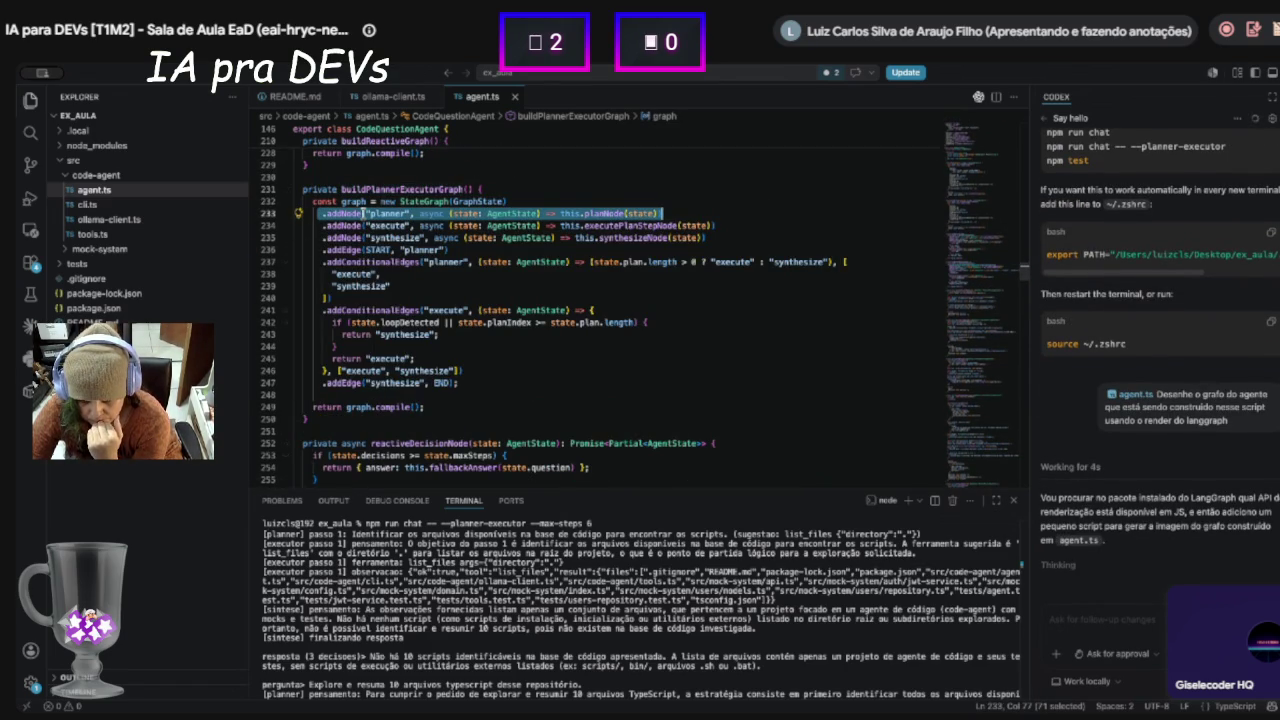
double_click(352, 213)
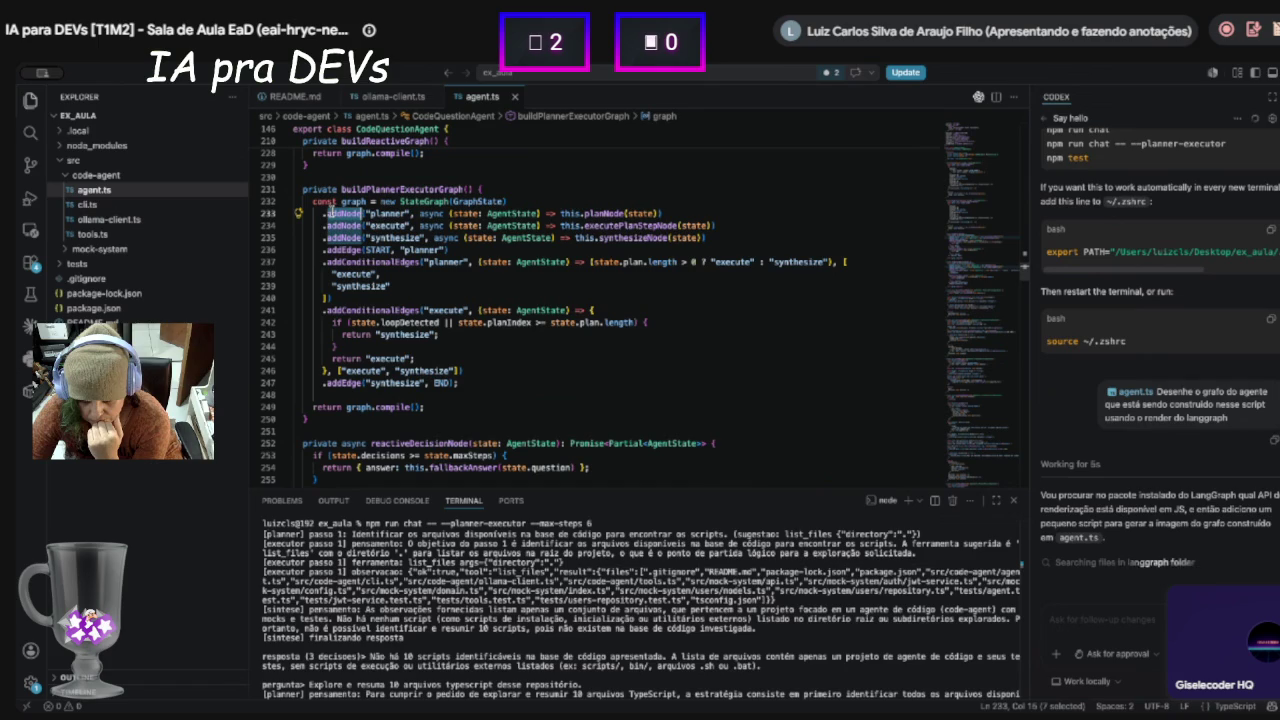
double_click(390, 213)
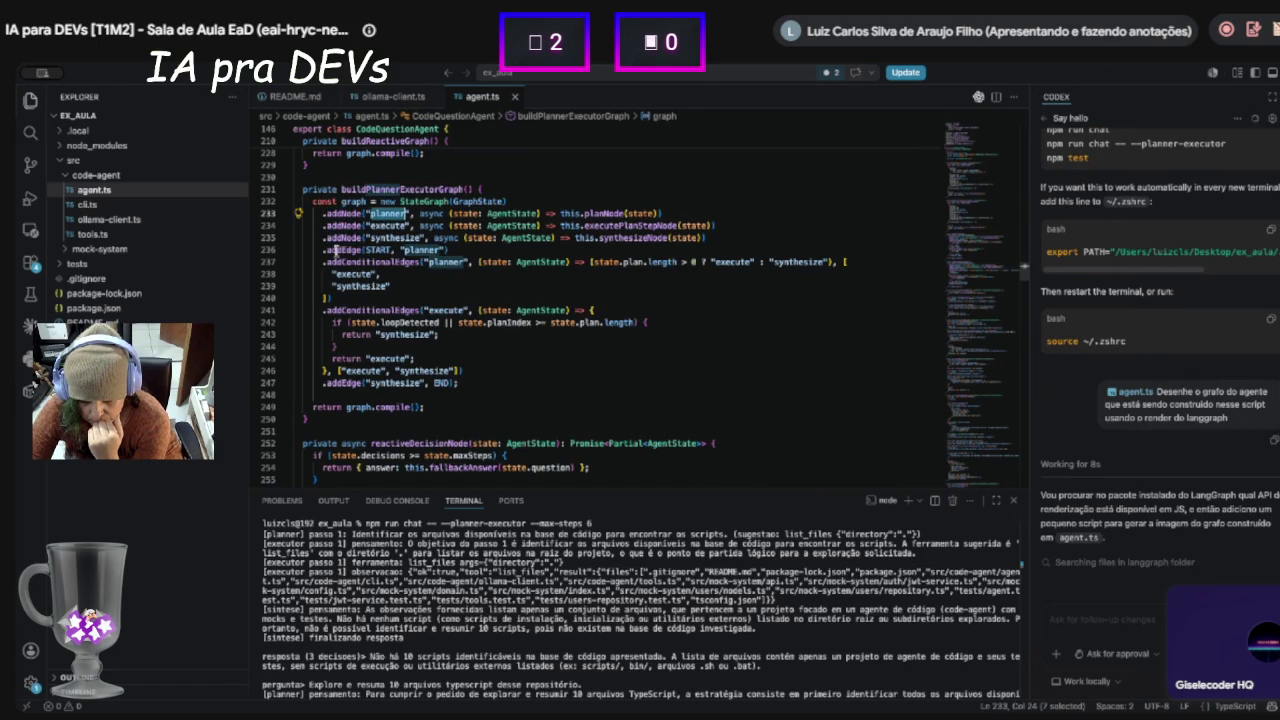
left_click_drag(322, 262, 404, 299)
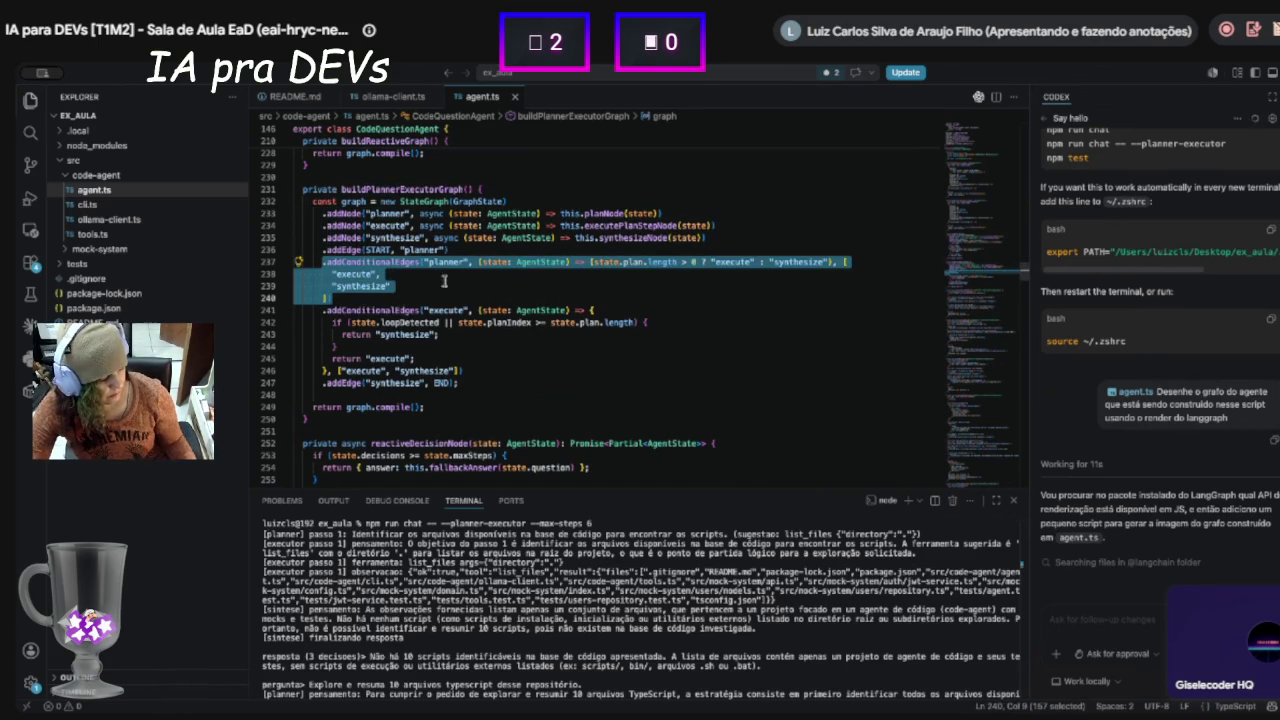
Step: Highlight AgentState and the node definitions down to the planner edges, then stop the chat program with Ctrl+C
double_click(522, 213)
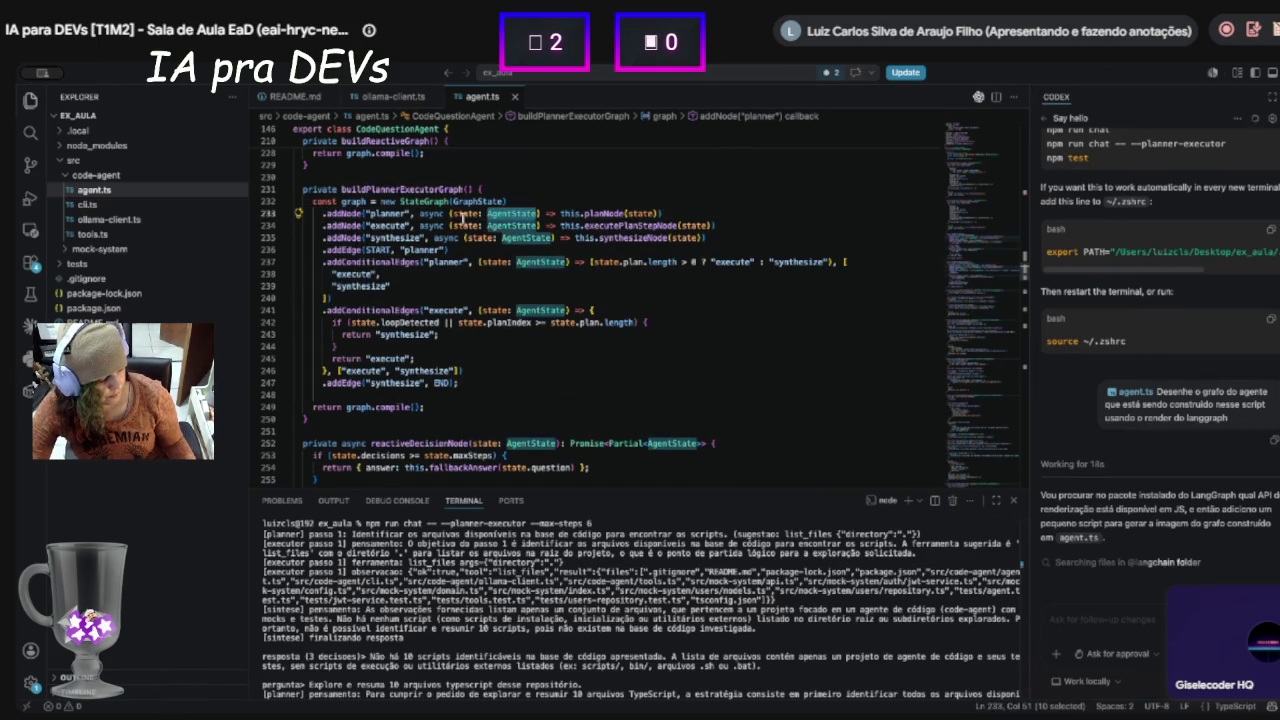
left_click(490, 213)
mouse_move(490, 213)
left_mouse_down()
mouse_move(515, 295)
mouse_move(580, 265)
mouse_move(566, 262)
left_mouse_up()
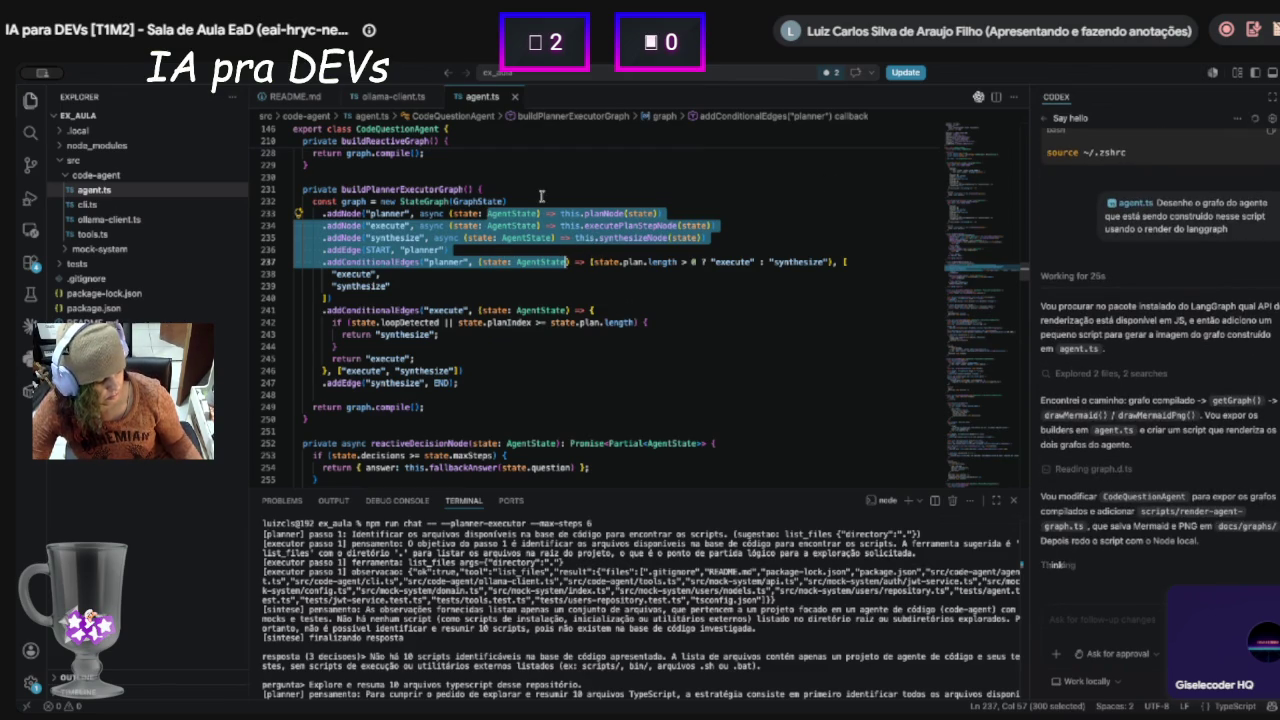
left_click(461, 214)
left_click_drag(452, 214, 538, 214)
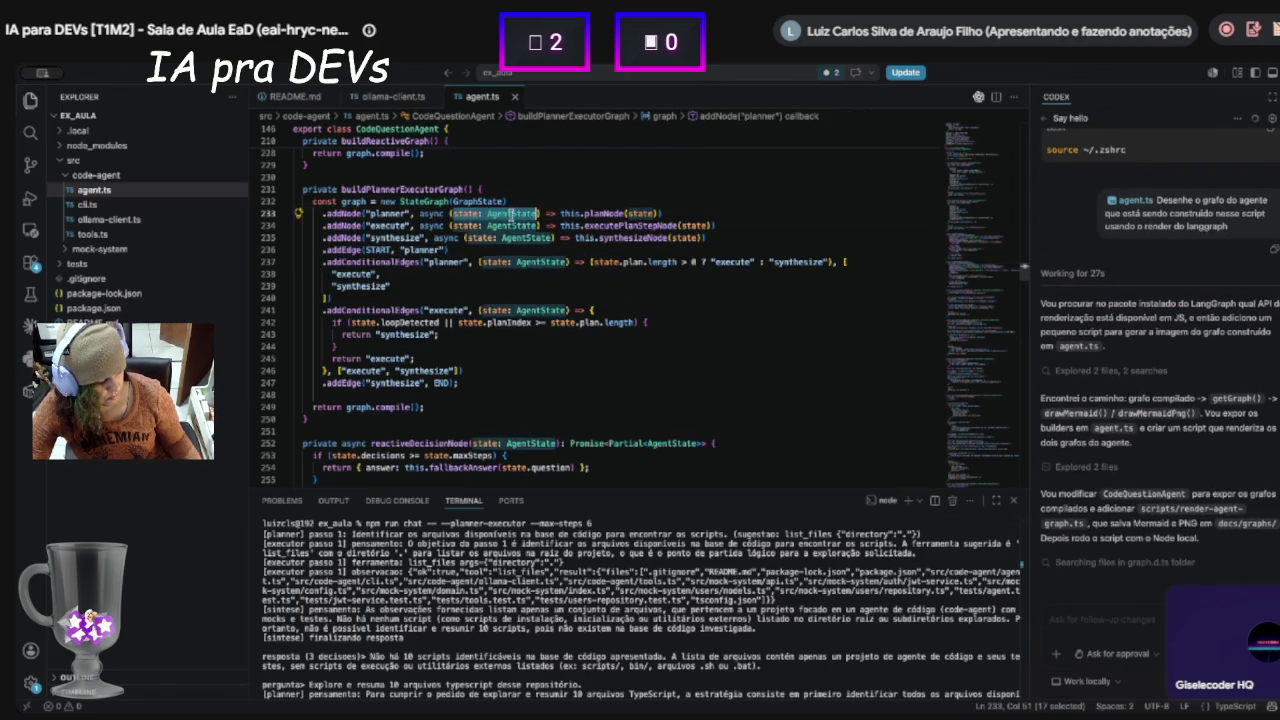
scroll(380, 320, "up", 5)
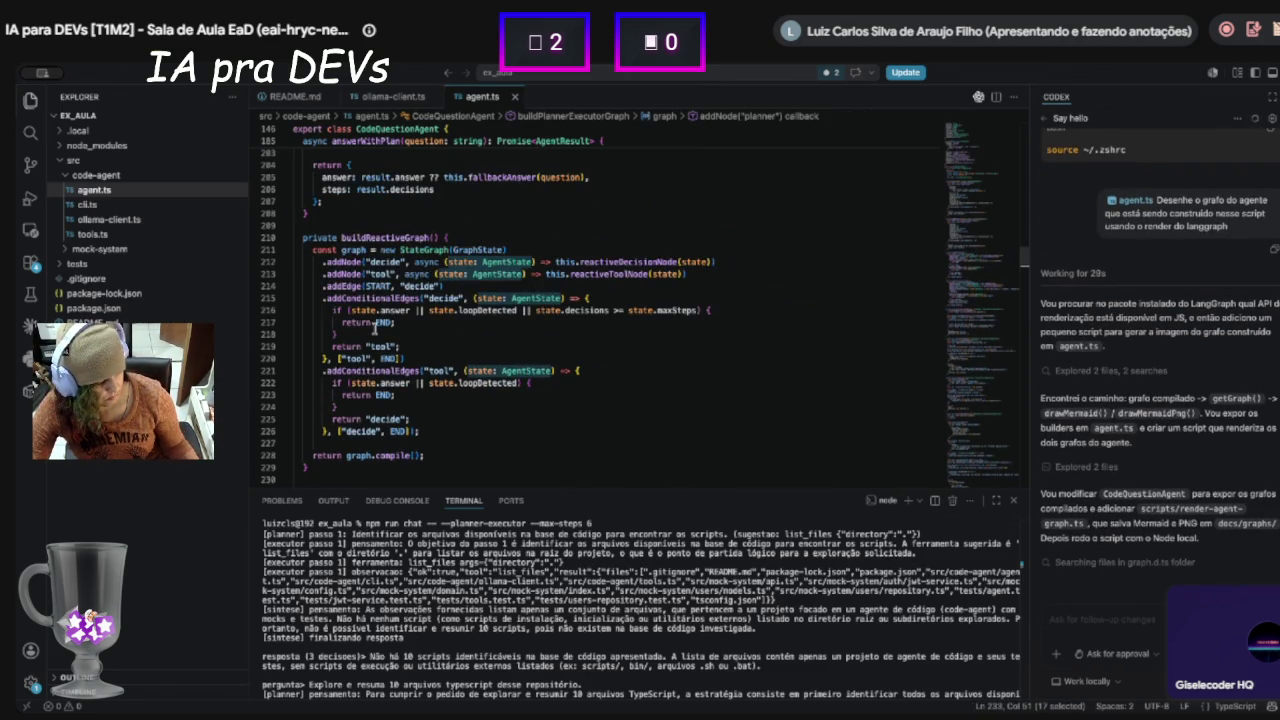
scroll(500, 290, "down", 5)
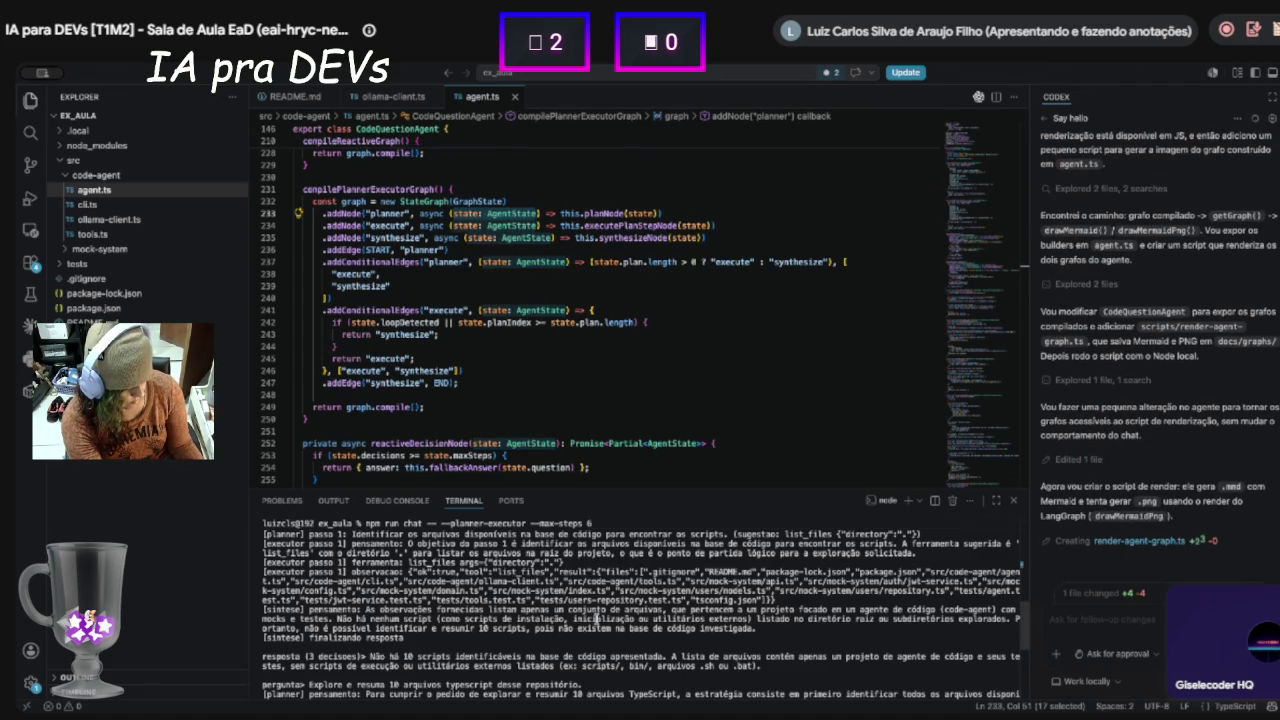
key("ctrl+c")
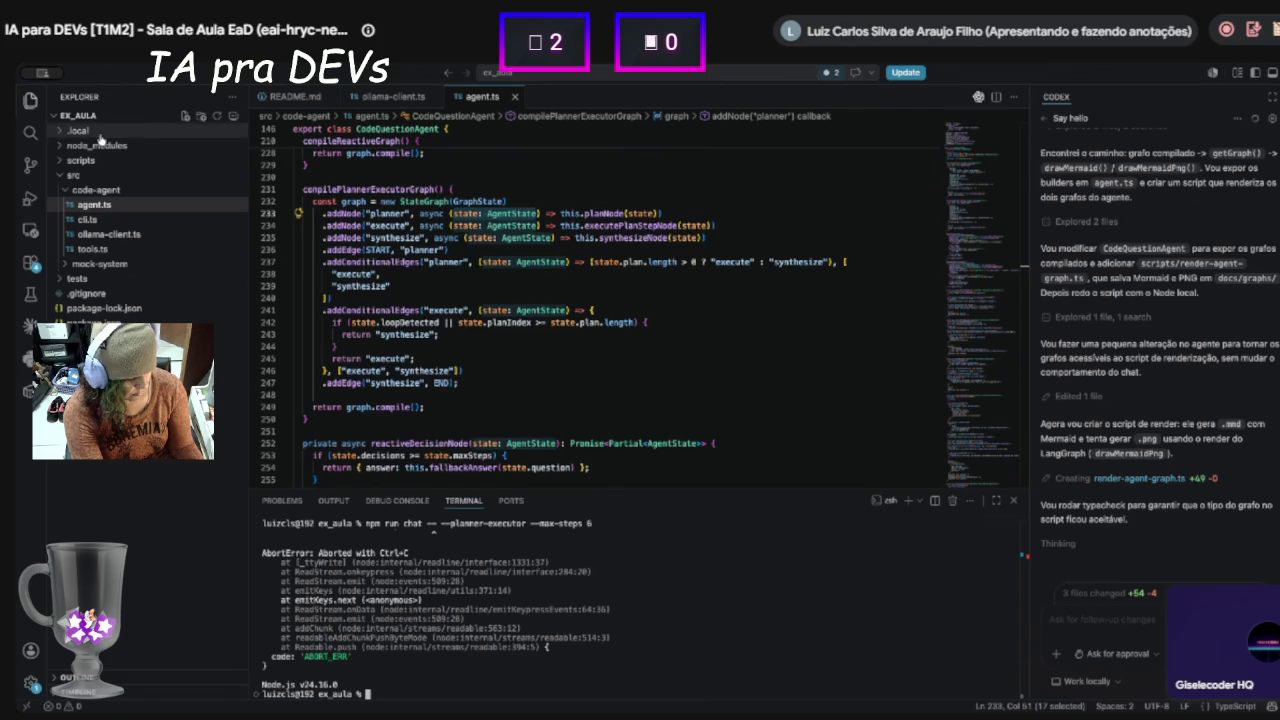
left_click(97, 132)
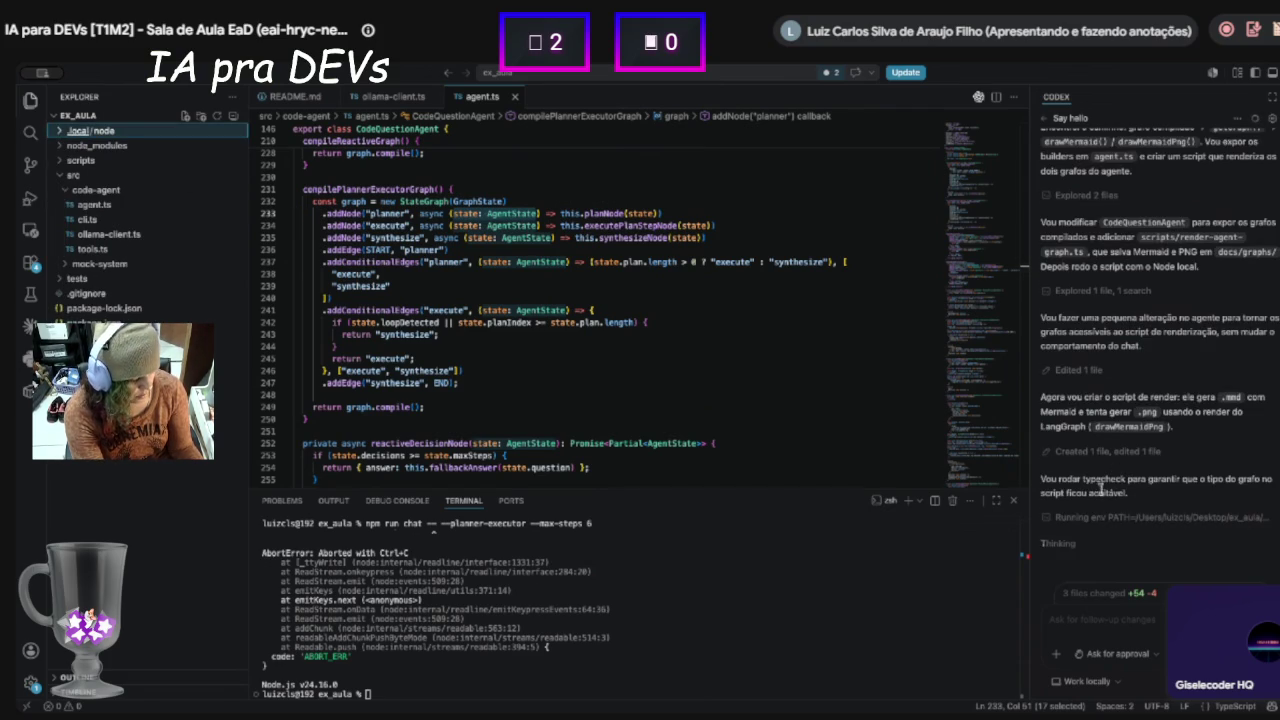
scroll(513, 330, "down", 5)
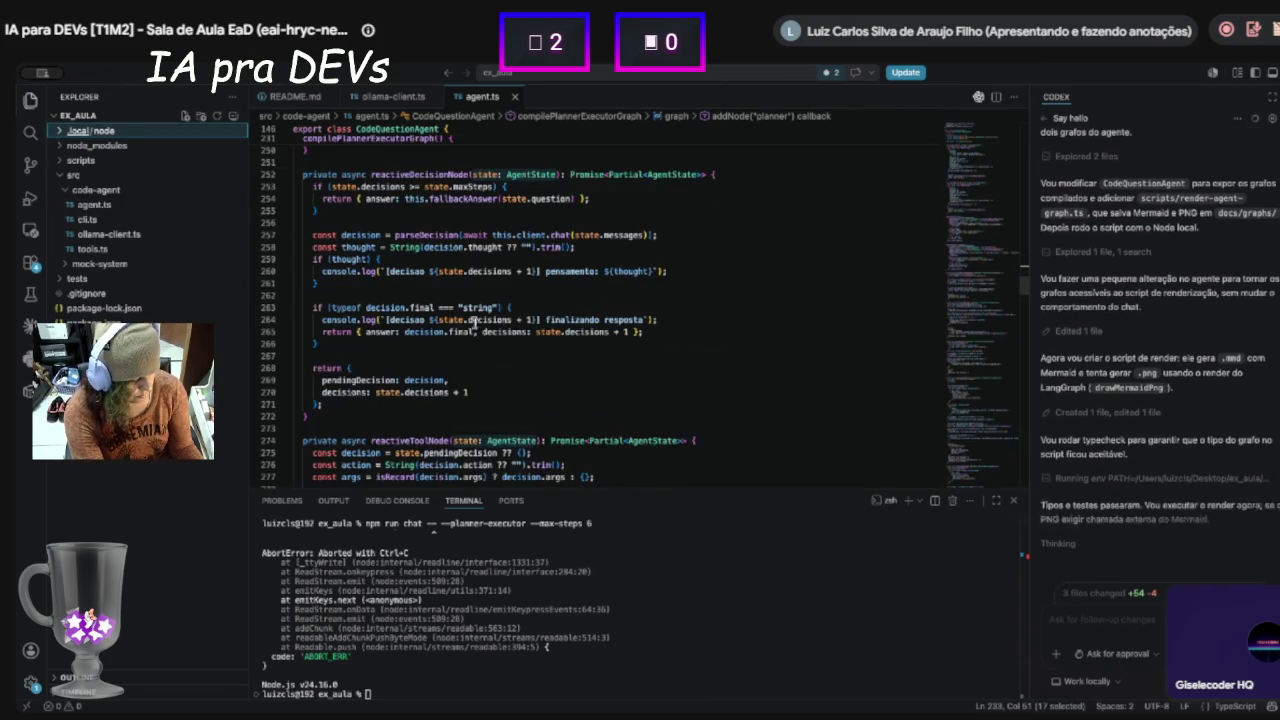
scroll(431, 310, "up", 5)
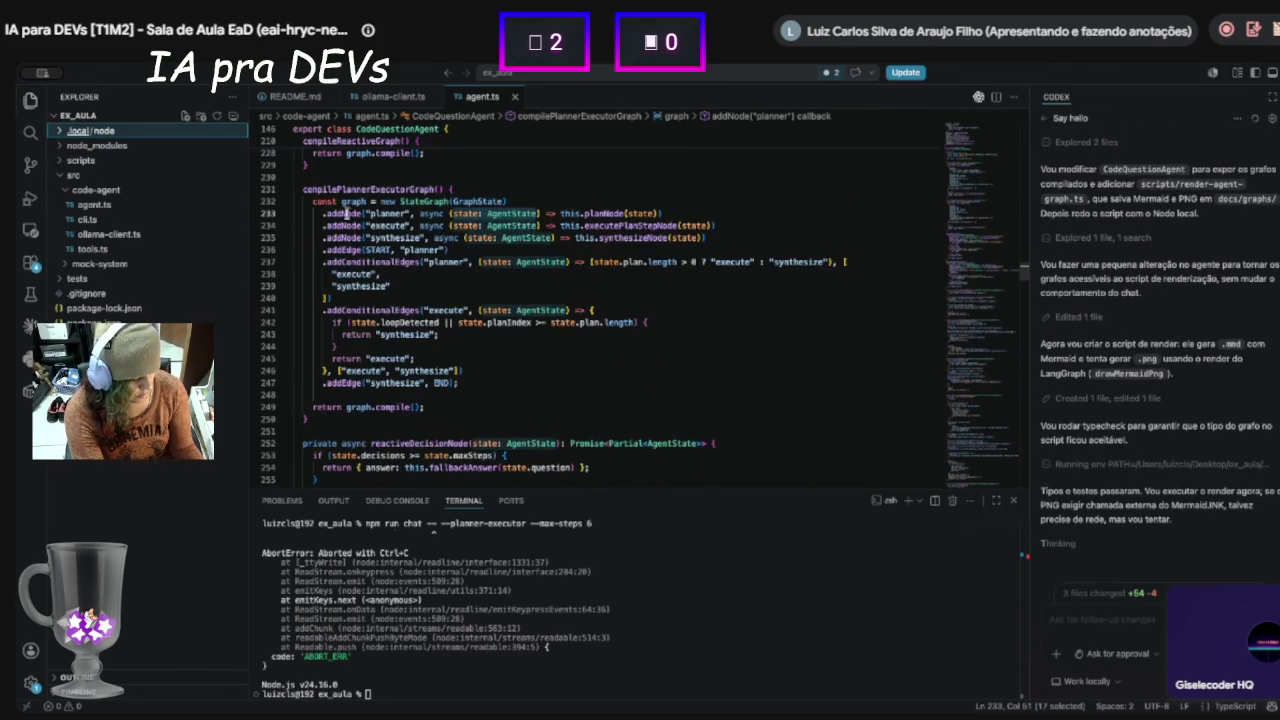
left_click_drag(318, 201, 488, 441)
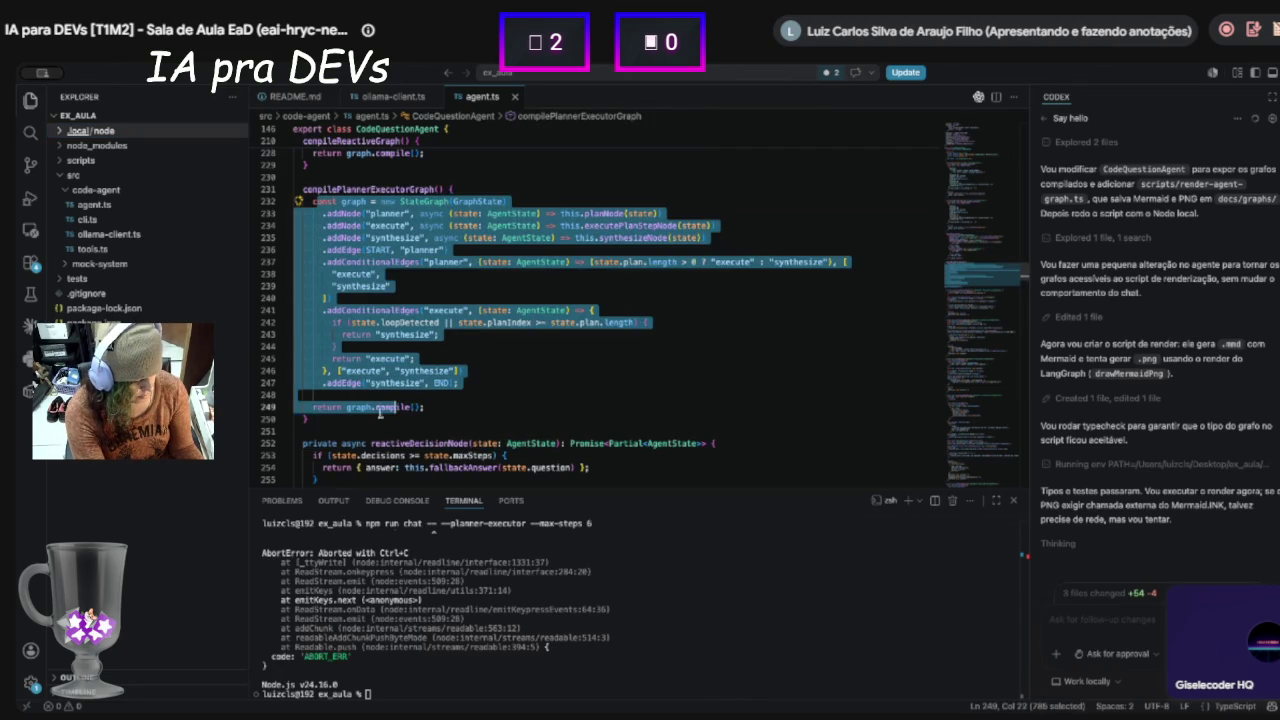
mouse_move(316, 420)
left_mouse_down()
mouse_move(282, 180)
mouse_move(292, 190)
left_mouse_up()
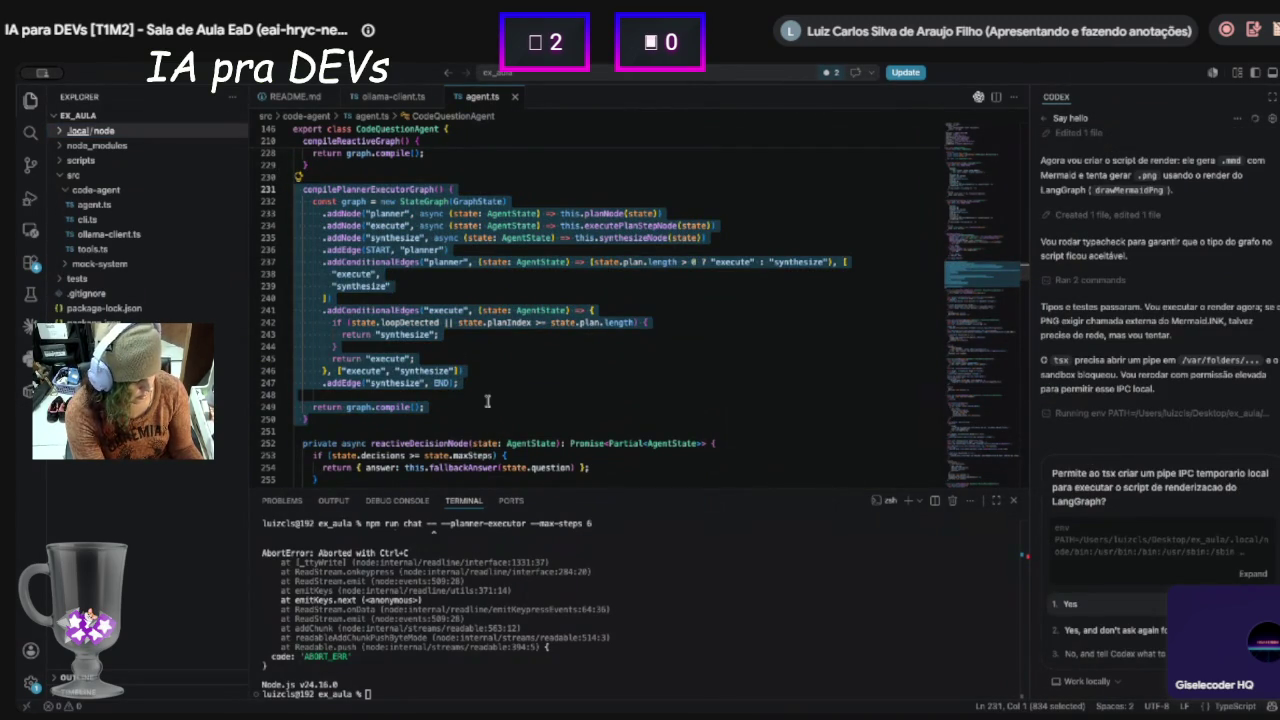
scroll(461, 370, "down", 1)
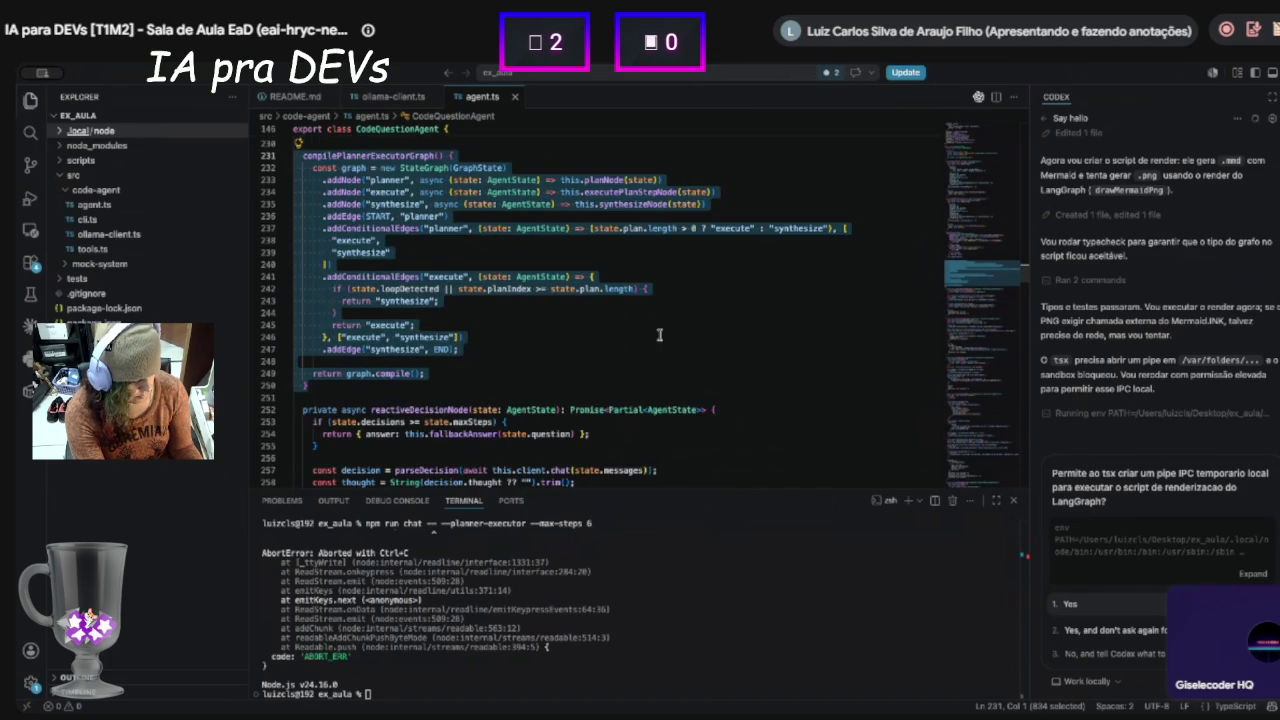
scroll(659, 334, "up", 3)
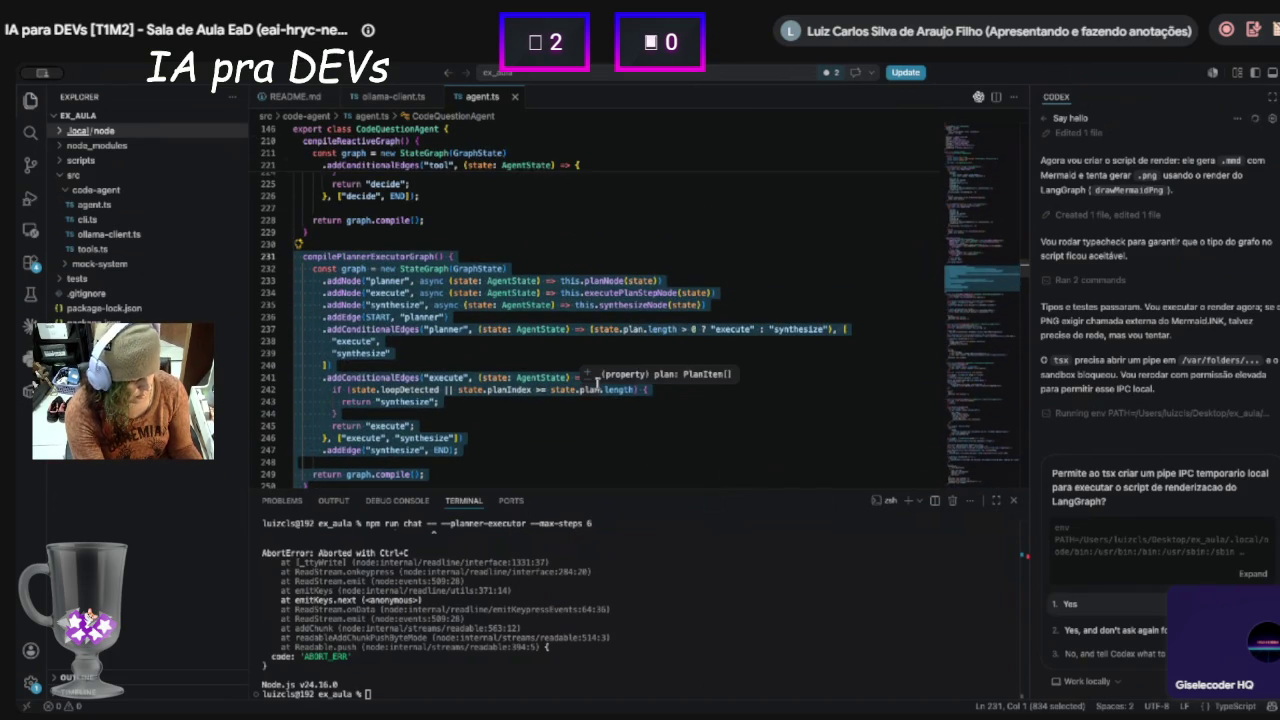
scroll(461, 301, "down", 4)
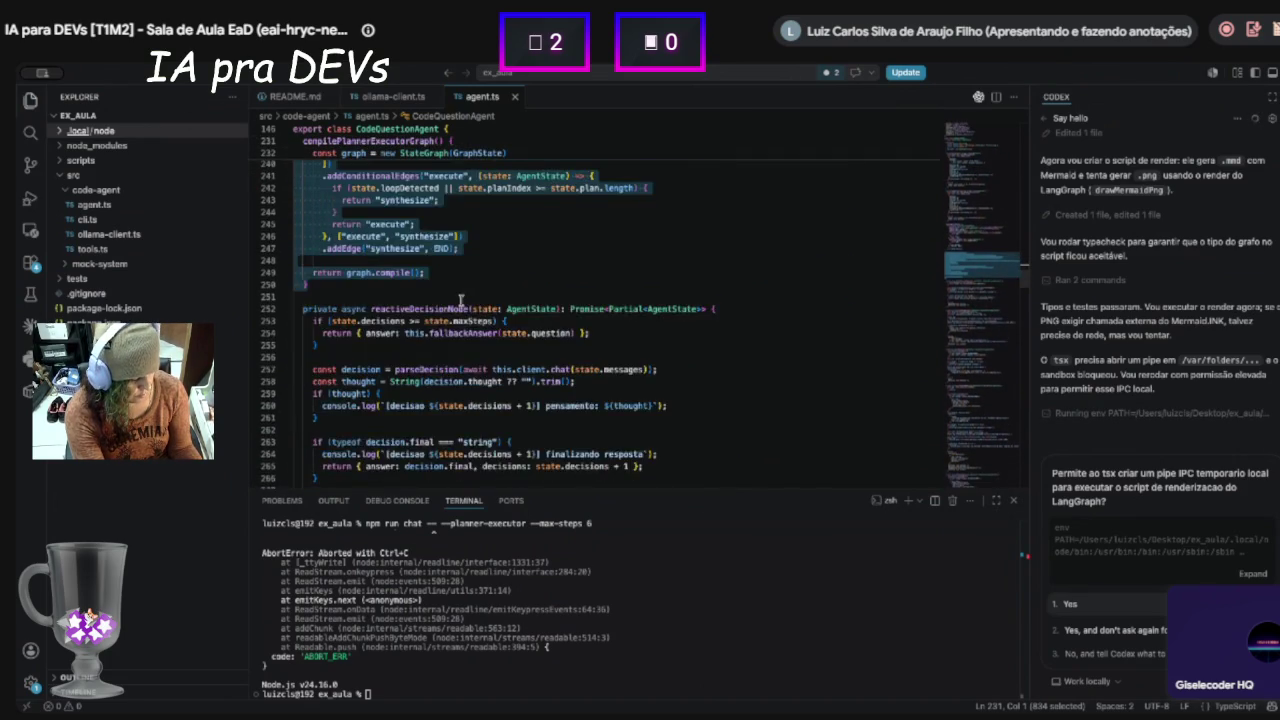
scroll(461, 301, "up", 2)
scroll(455, 410, "down", 2)
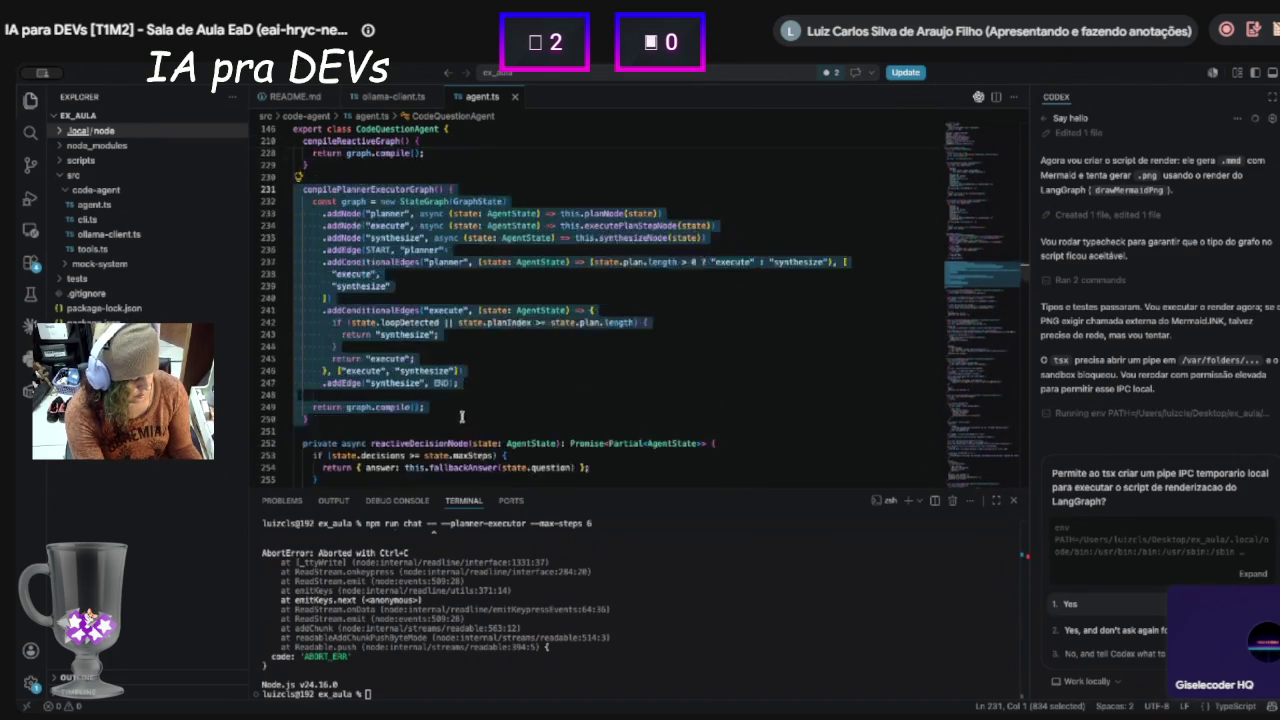
scroll(450, 412, "down", 8)
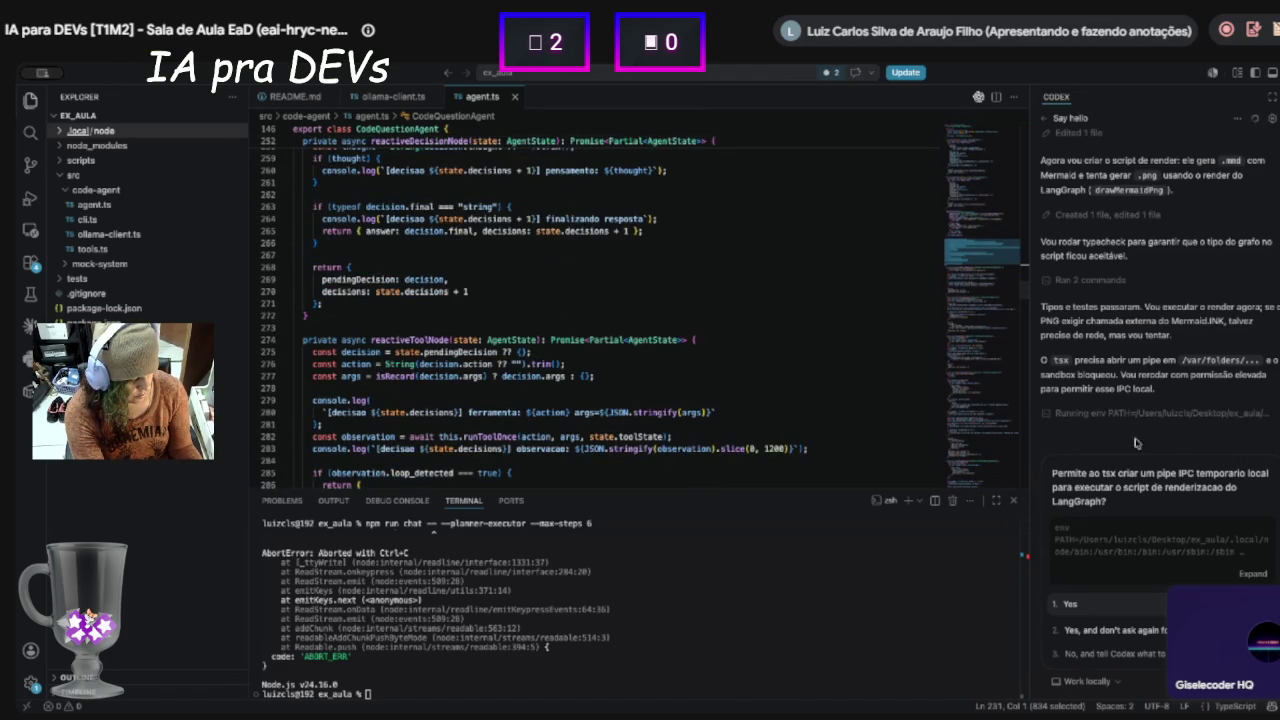
left_click(1100, 632)
Step: Highlight every use of state in reactiveToolNode
scroll(477, 323, "down", 3)
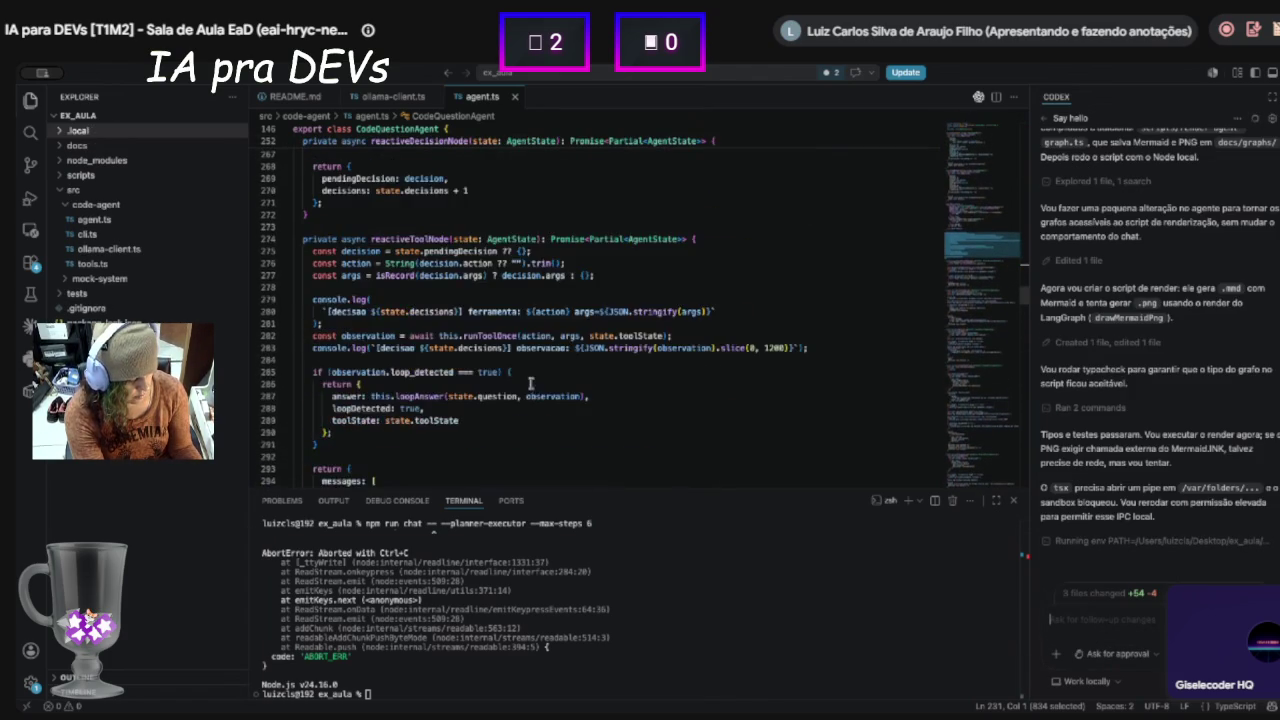
scroll(515, 378, "up", 2)
scroll(400, 330, "up", 2)
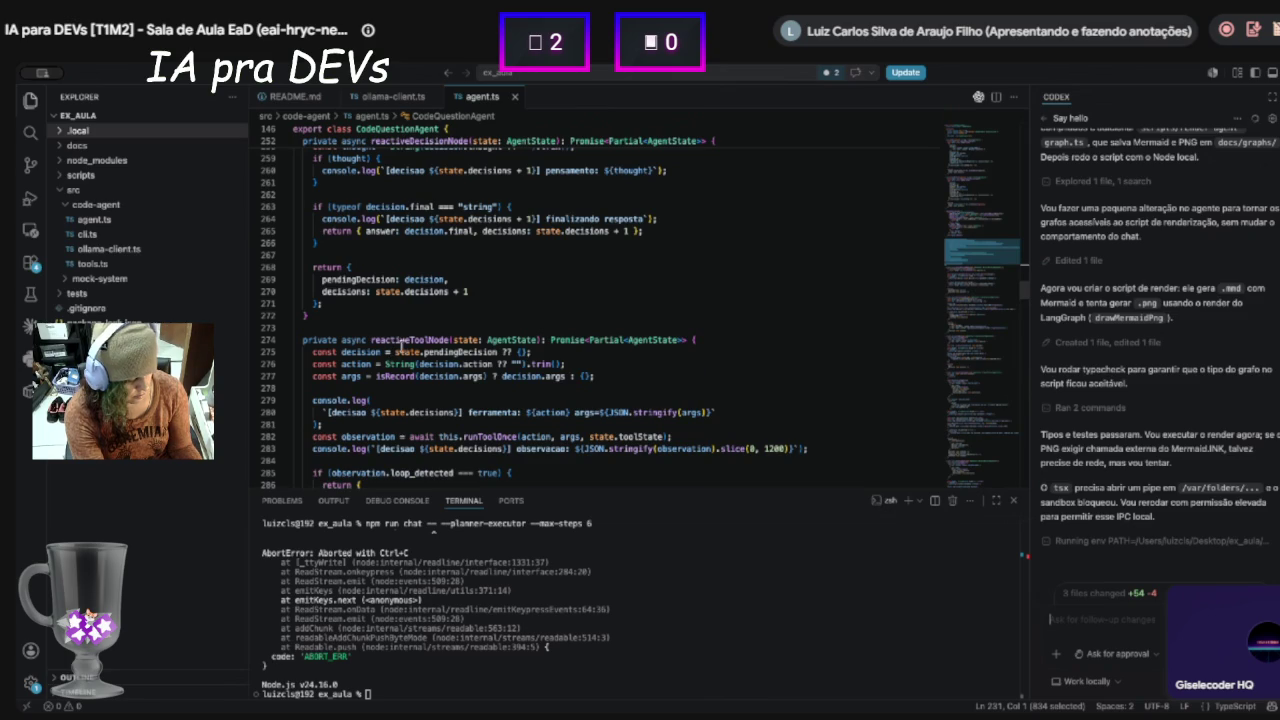
double_click(405, 351)
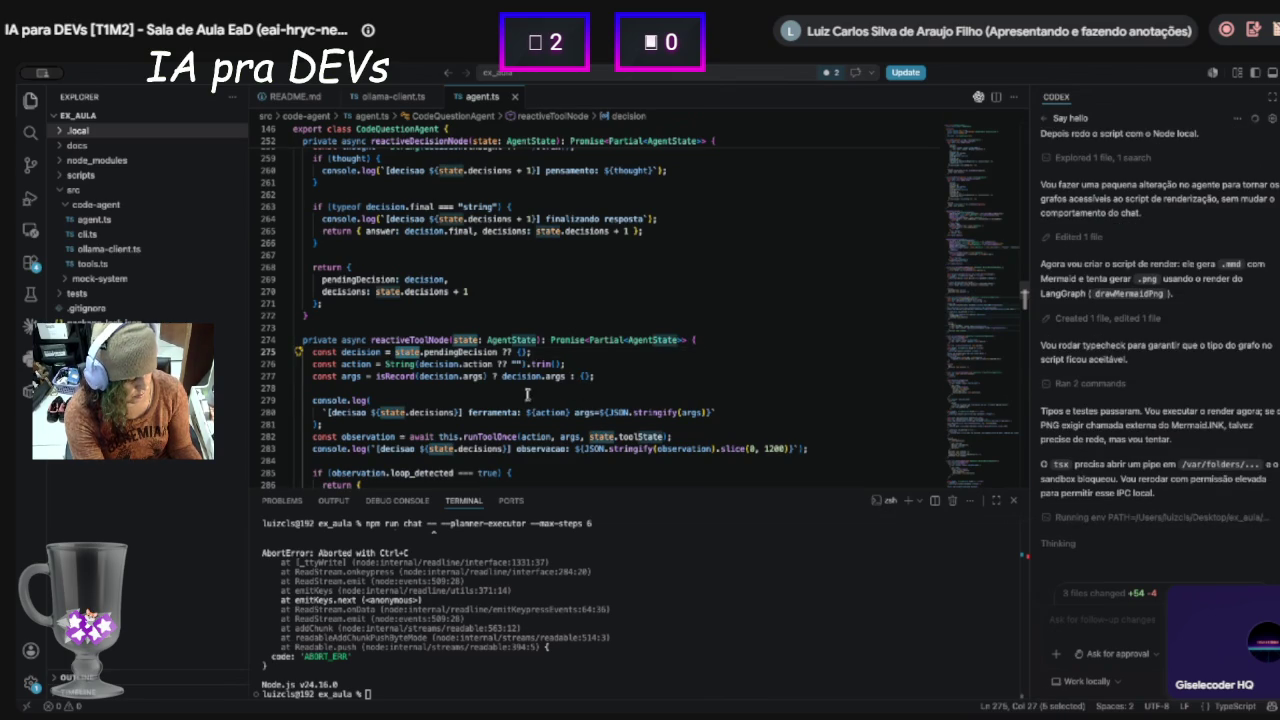
scroll(527, 394, "up", 20)
scroll(407, 363, "down", 10)
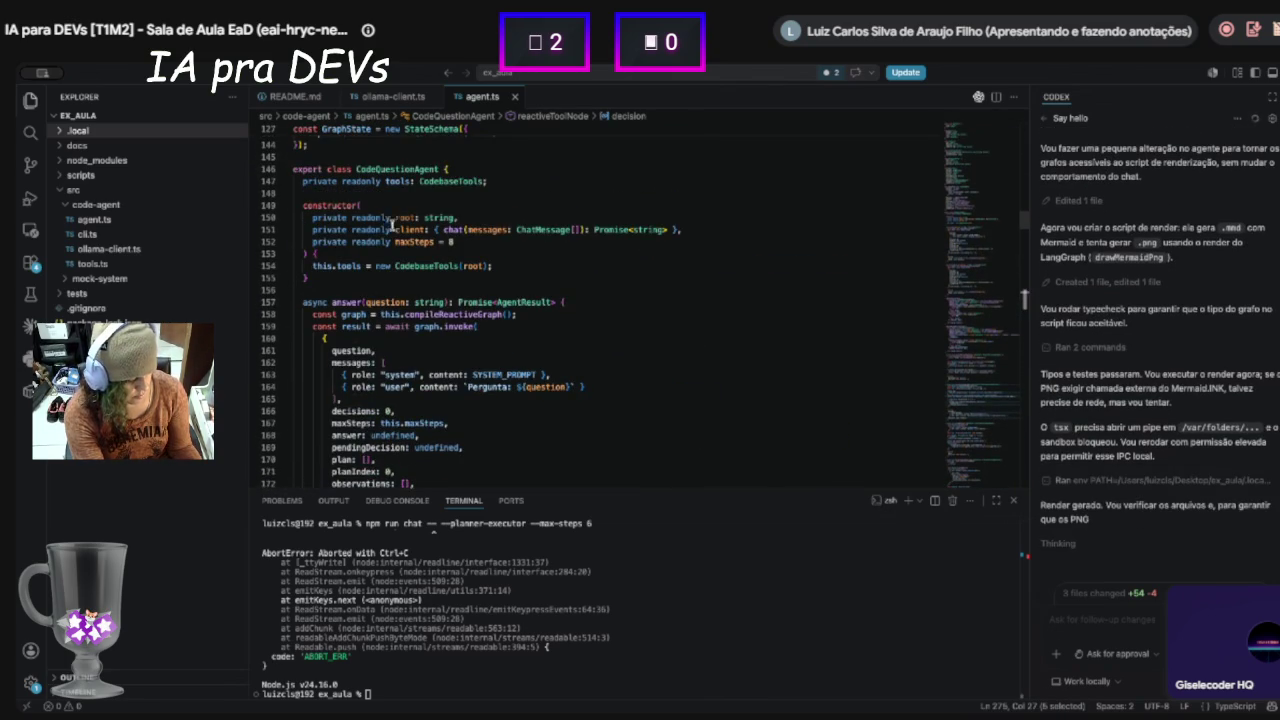
Step: List references to CodeQuestionAgent, inspect its class declaration, and open tools.ts
left_click(403, 172, "super")
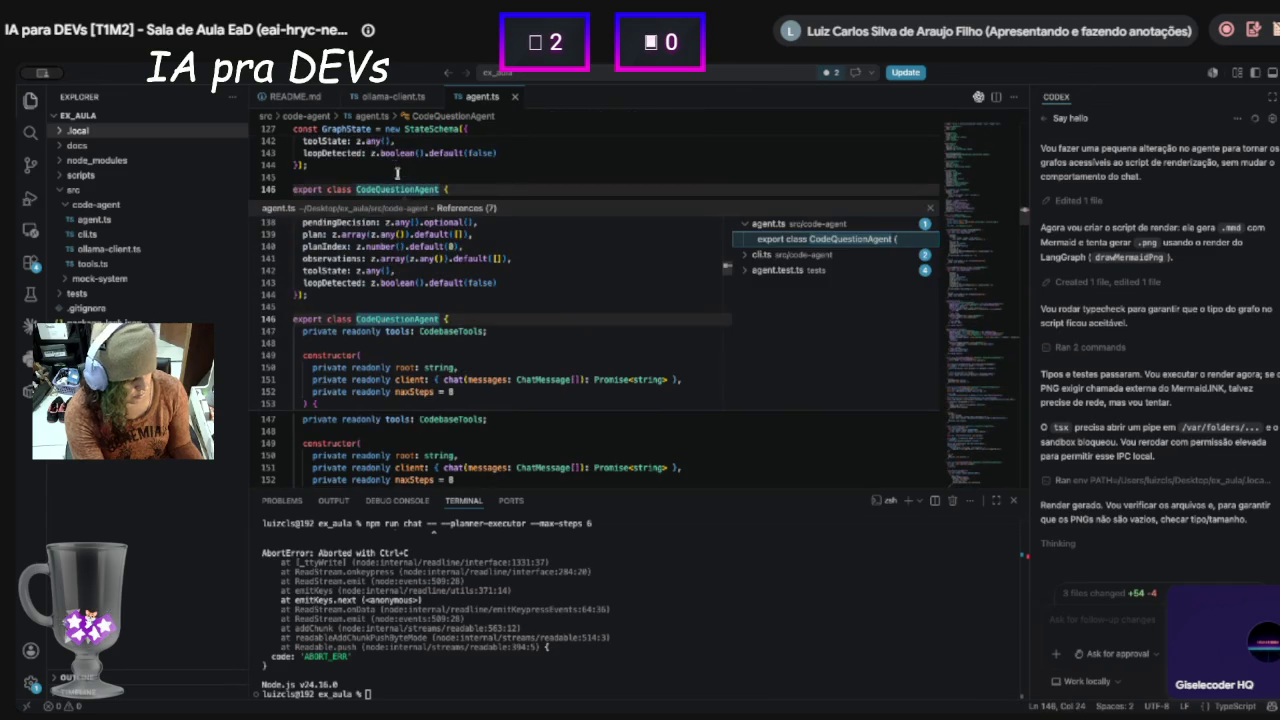
left_click(358, 314)
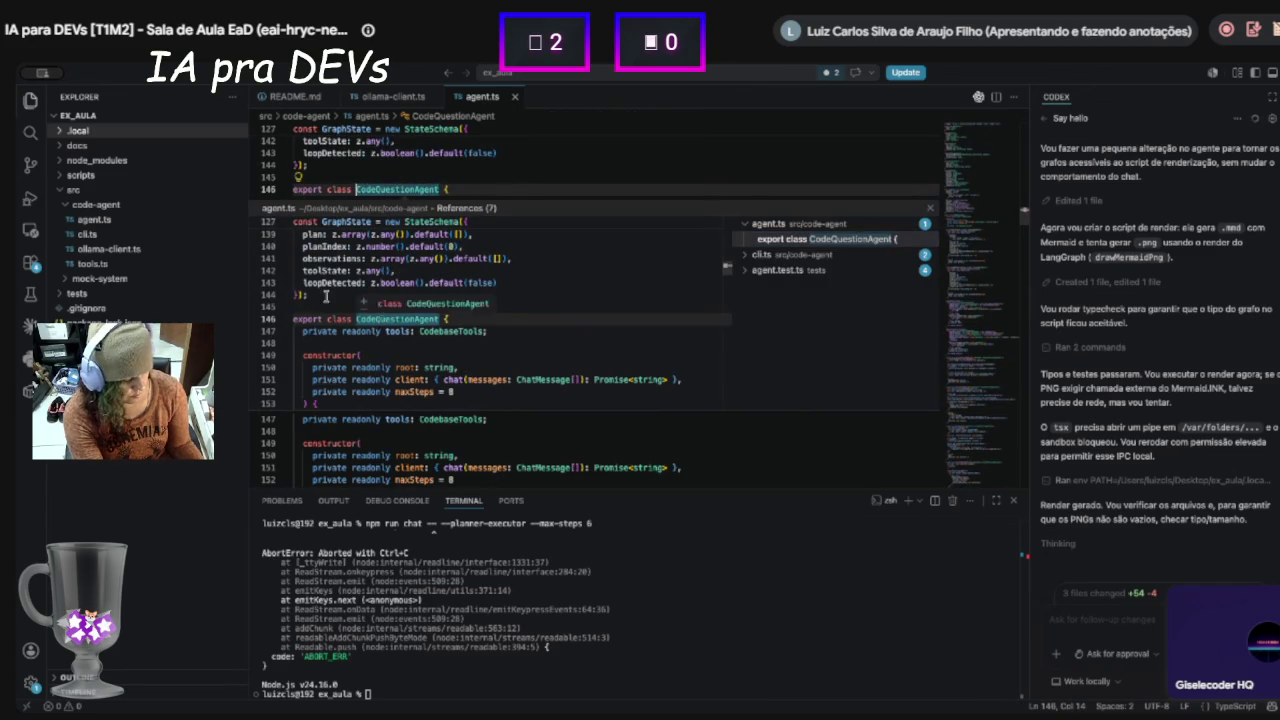
left_click(92, 264)
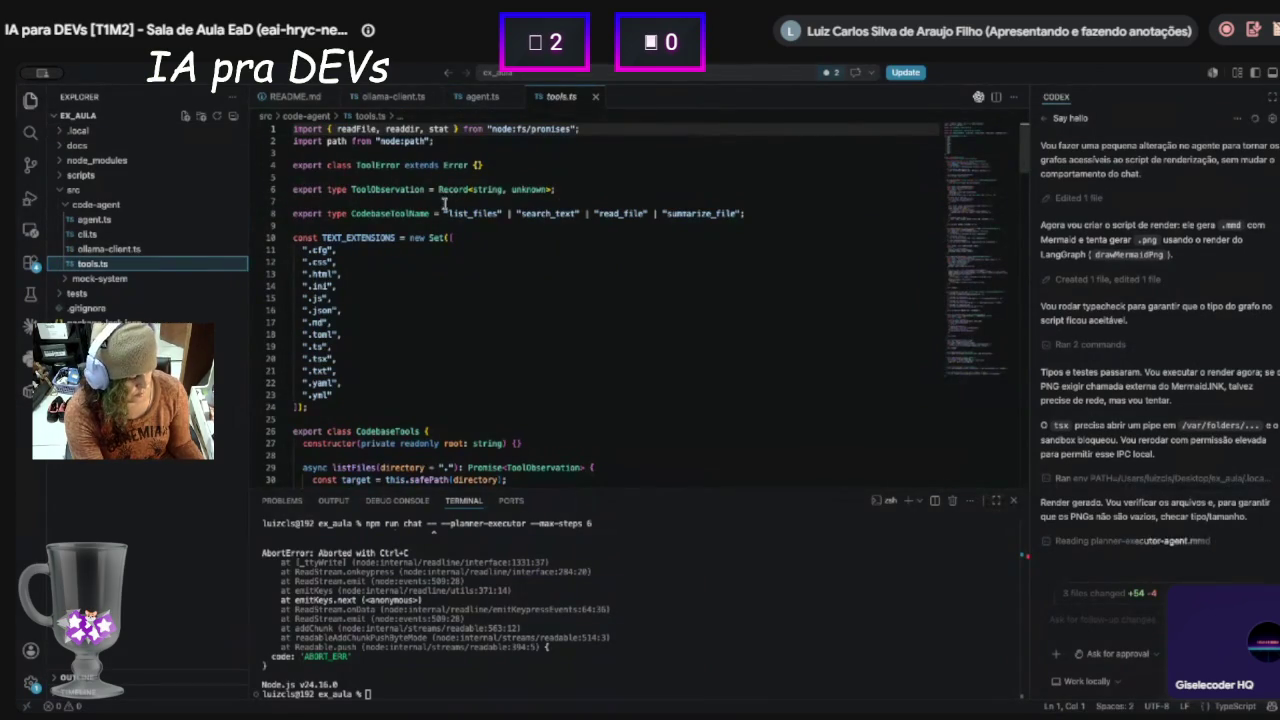
Step: Highlight the two import lines and the start of the CodebaseTools class in tools.ts
mouse_move(565, 143)
left_mouse_down()
mouse_move(320, 141)
mouse_move(293, 129)
left_mouse_up()
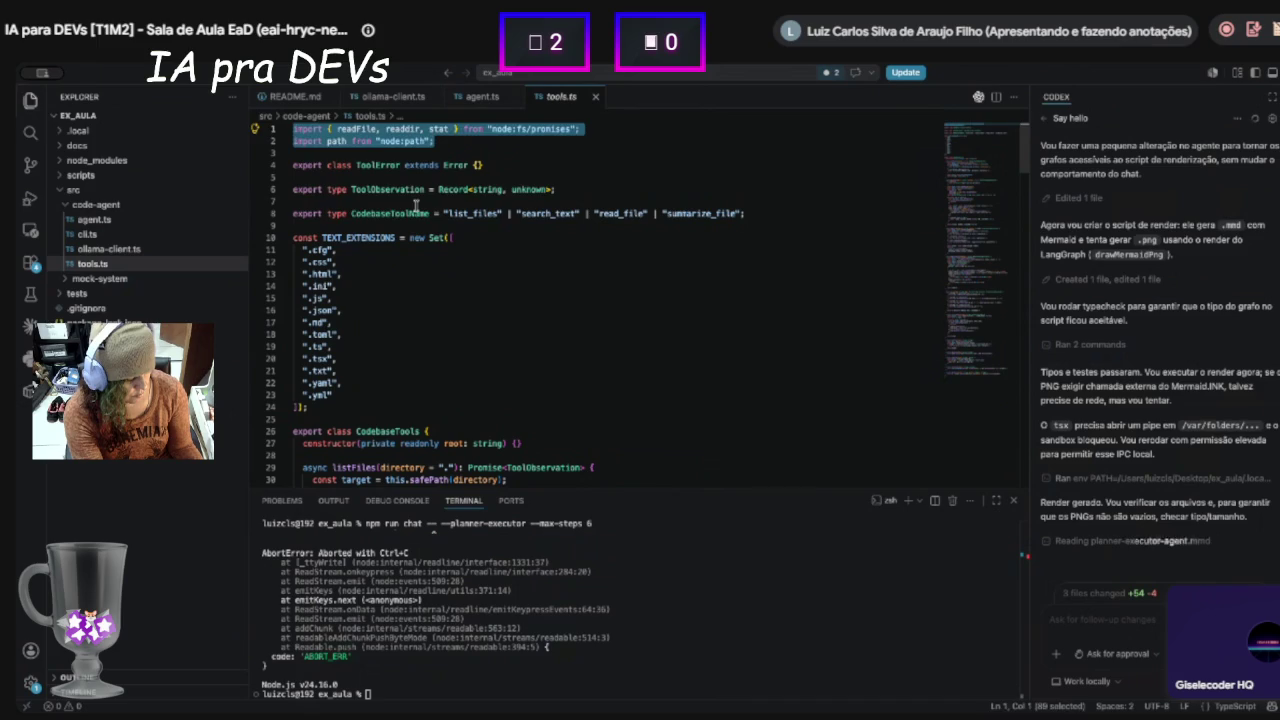
left_click(416, 212)
scroll(420, 276, "down", 5)
mouse_move(293, 196)
left_mouse_down()
mouse_move(610, 338)
mouse_move(718, 432)
mouse_move(707, 462)
left_mouse_up()
scroll(290, 320, "down", 10)
scroll(290, 320, "up", 4)
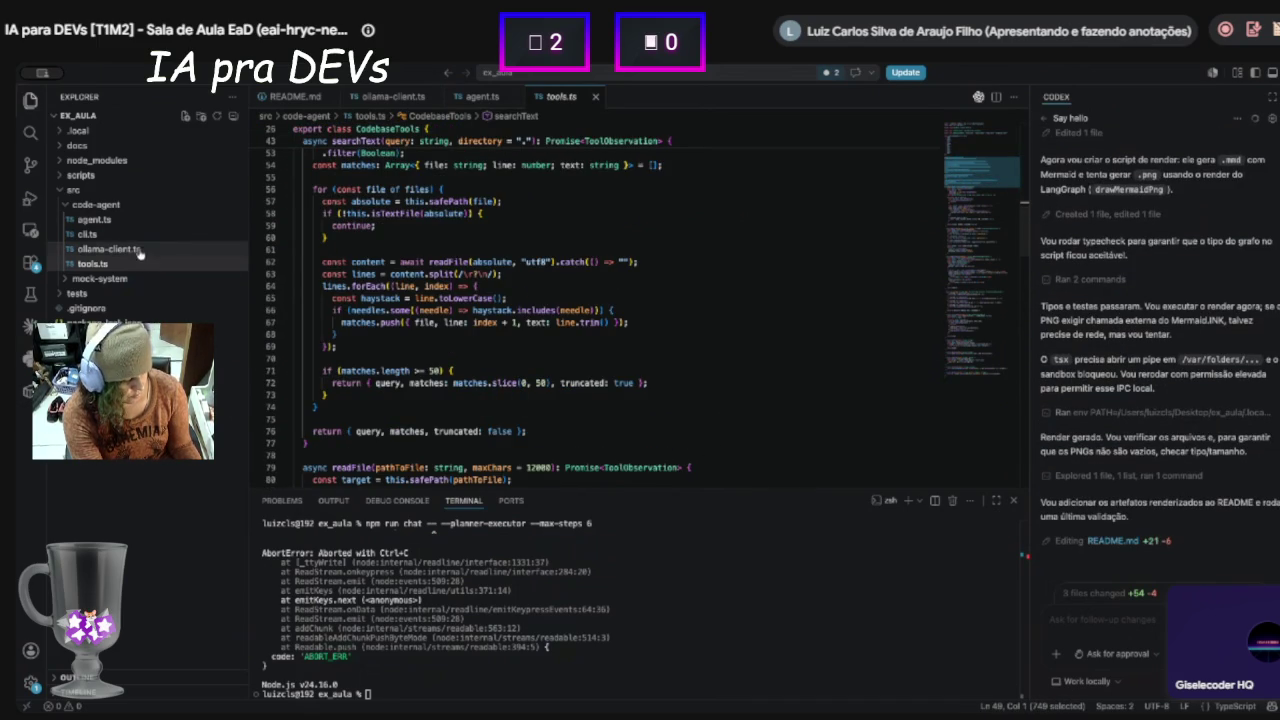
Step: Reopen agent.ts and search it for 'compile' from inside the answer method
left_click(190, 219)
scroll(448, 330, "down", 5)
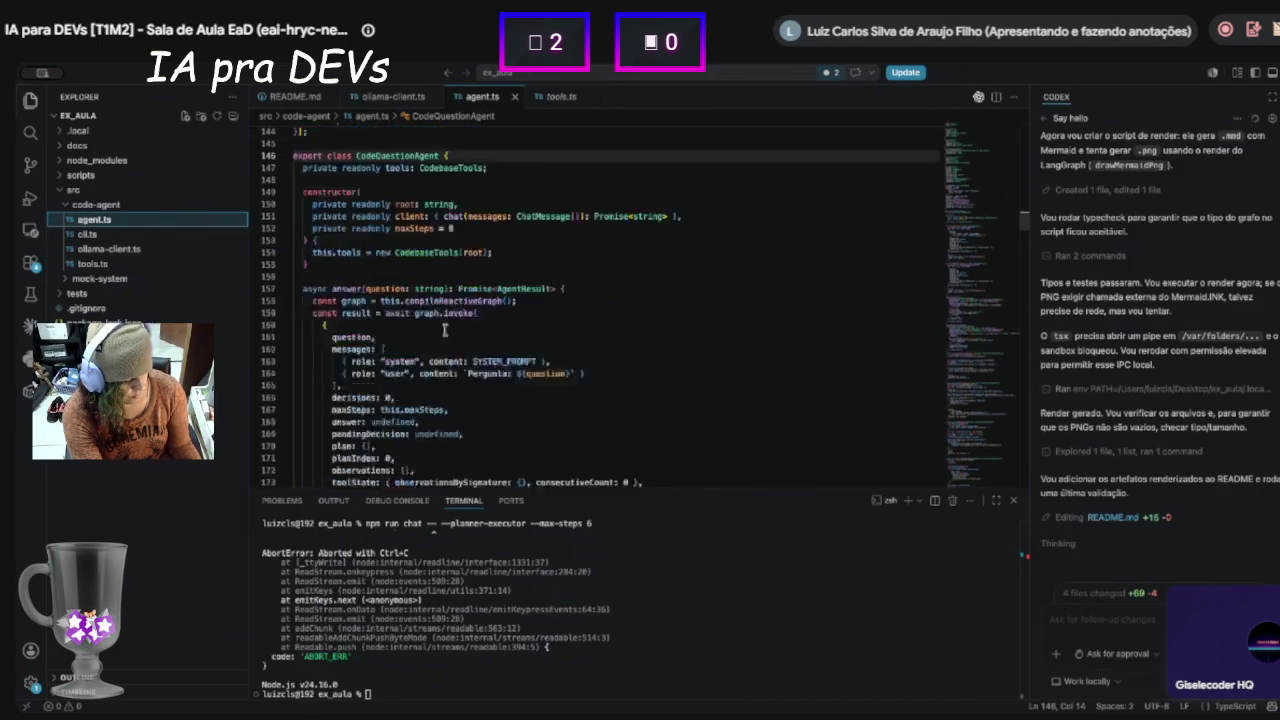
scroll(553, 315, "down", 2)
scroll(424, 344, "up", 6)
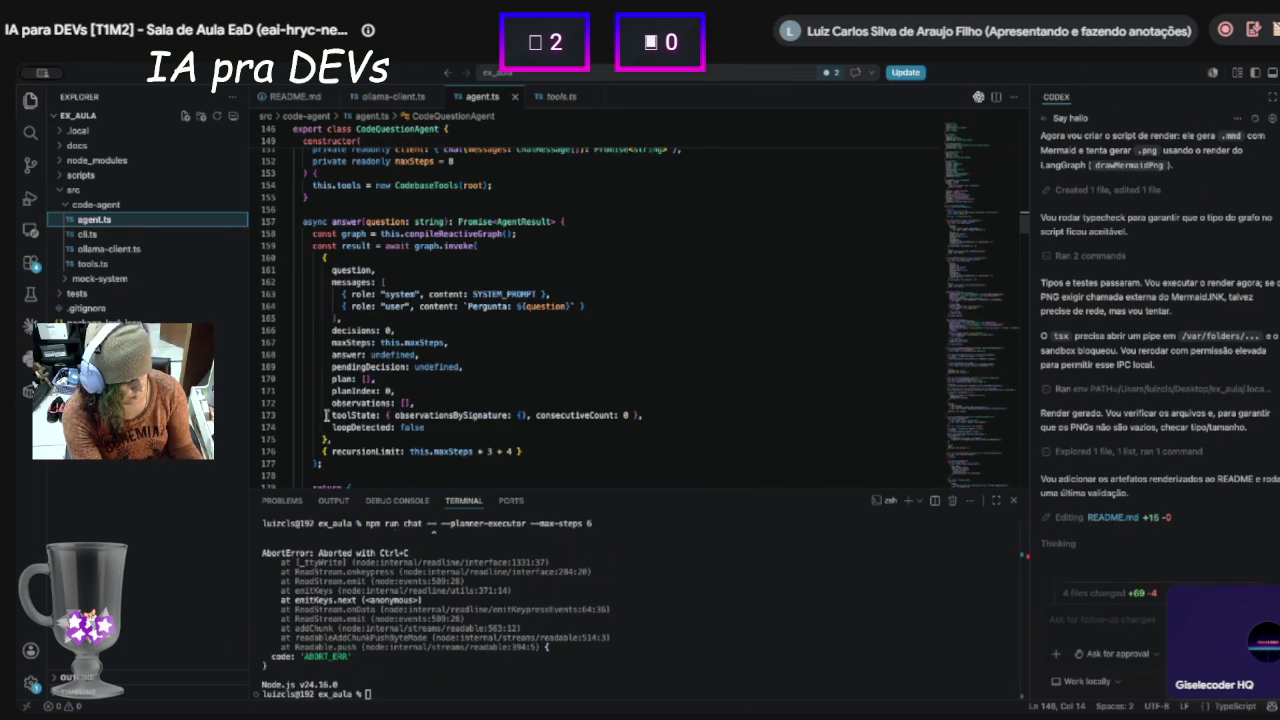
left_click(567, 261)
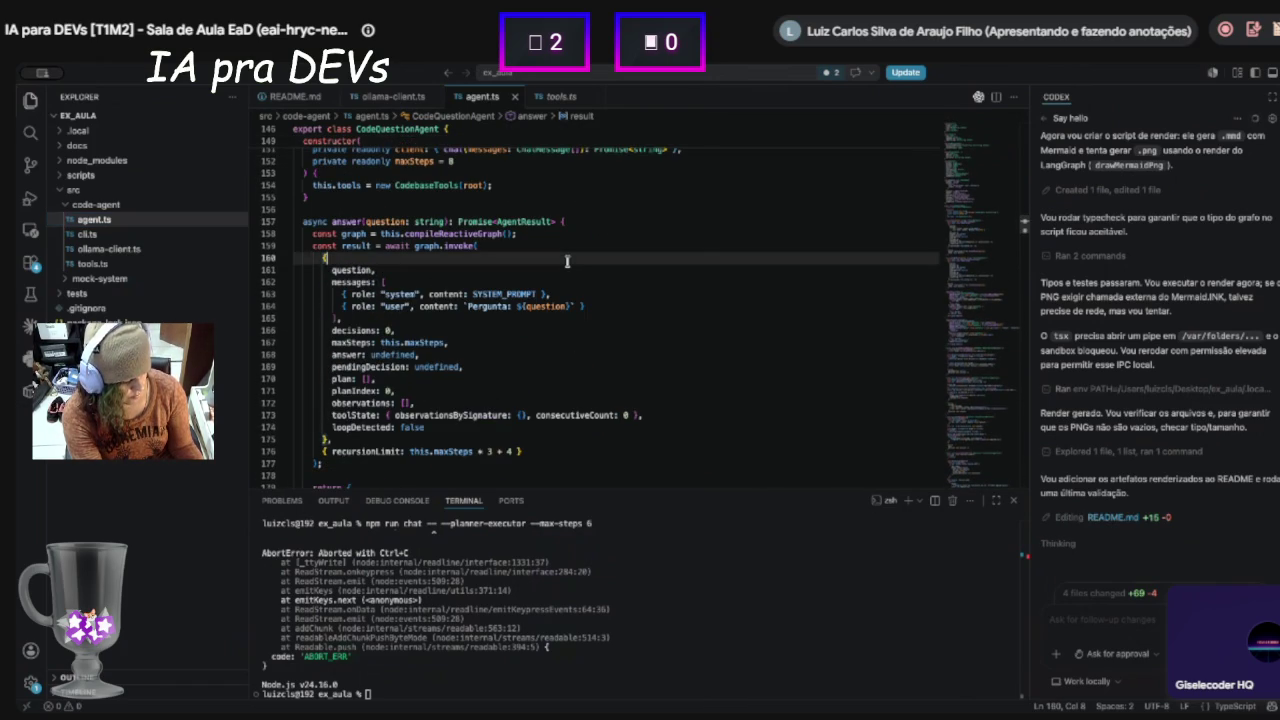
key("ctrl+f")
type("compile")
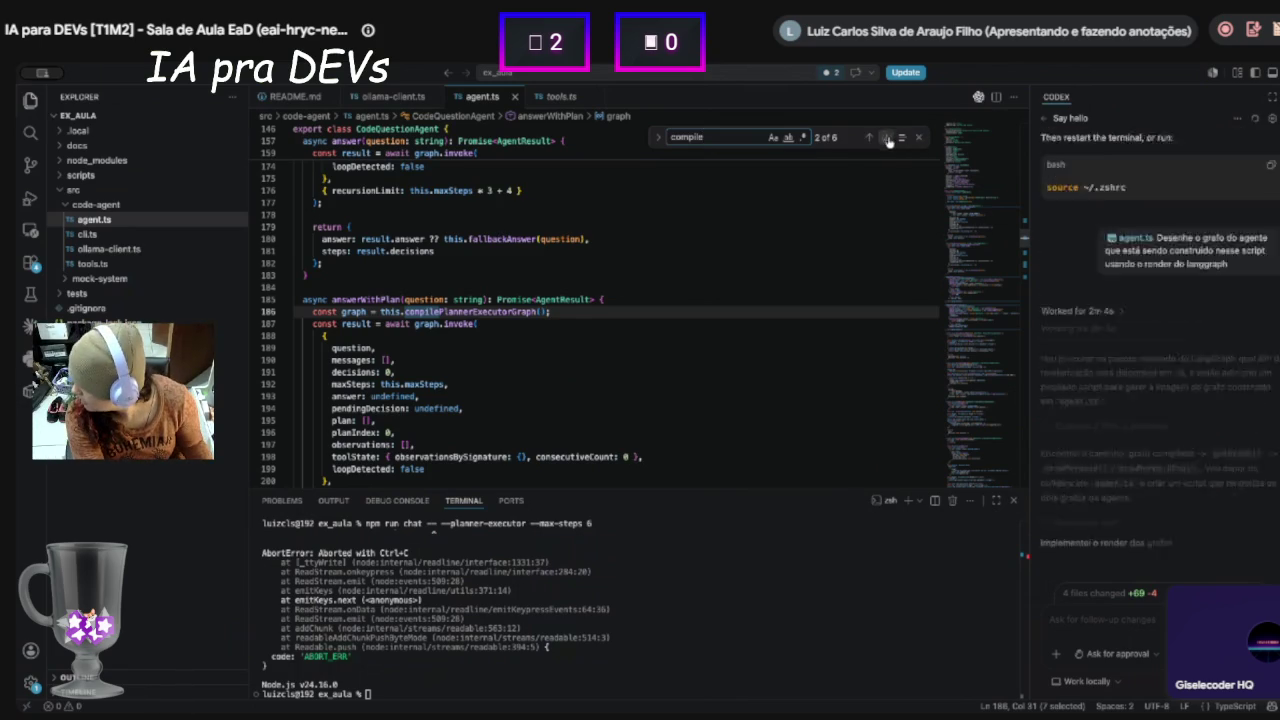
Step: Jump to compilePlannerExecutorGraph, marking the execute/synthesize edge line and every use of graph
left_click(455, 312, "ctrl")
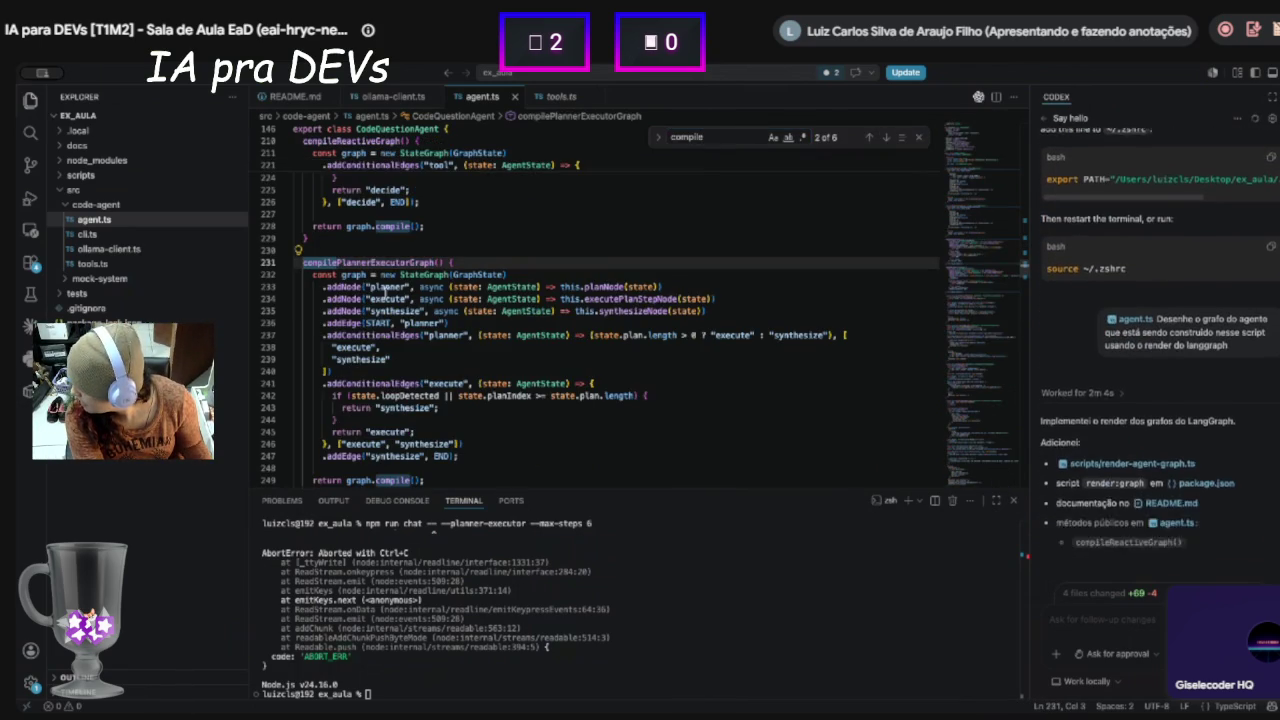
left_click(395, 443)
scroll(395, 443, "down", 3)
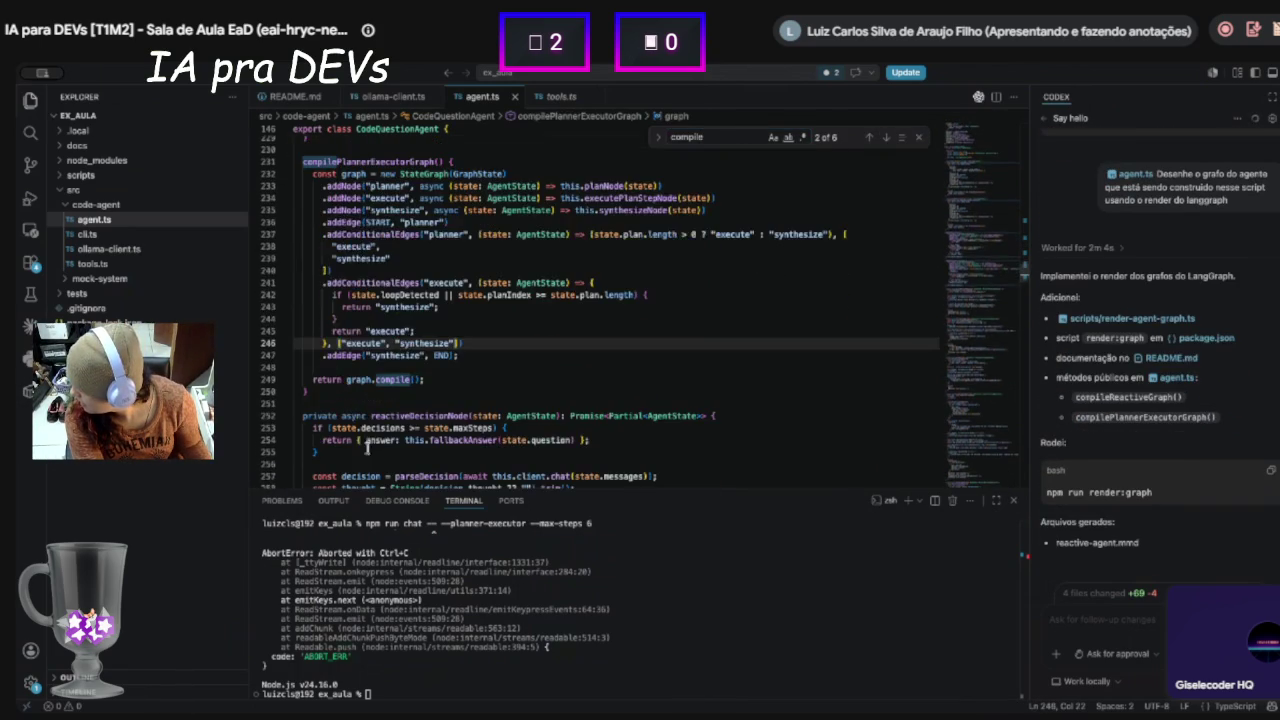
double_click(349, 379)
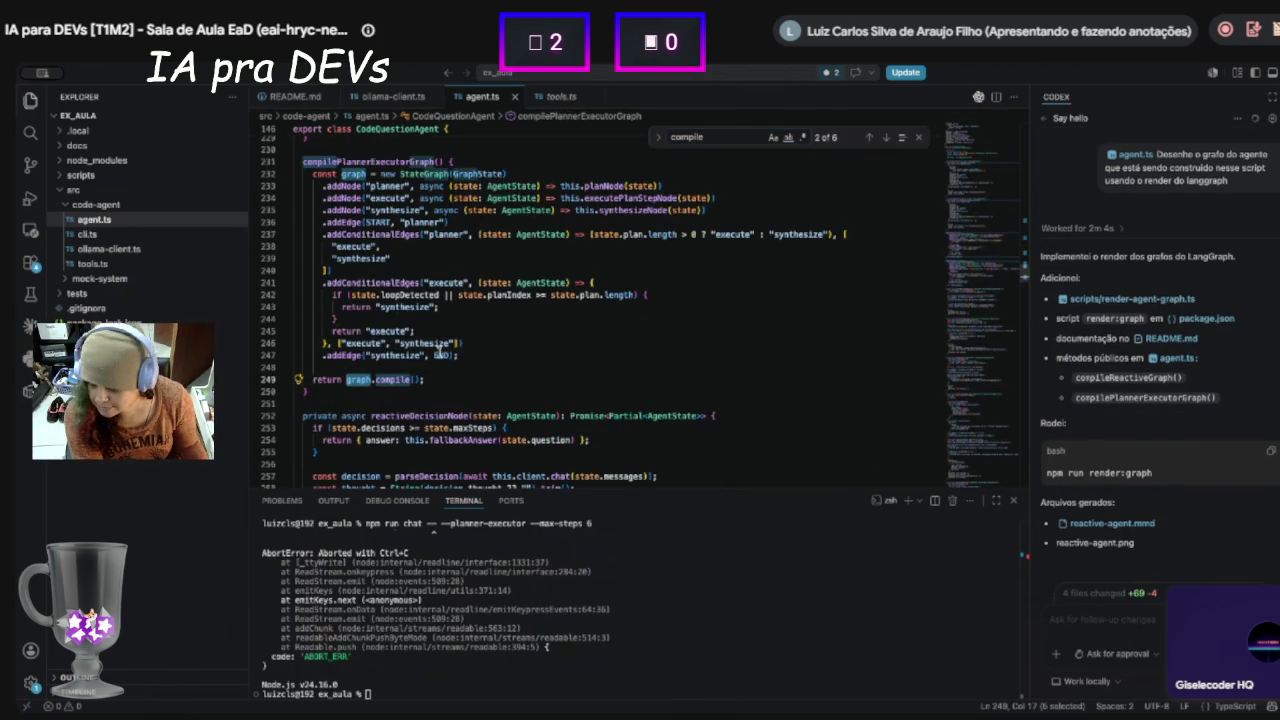
Step: Search agent.ts for 'regis', then replace the term with 'tool' and browse the matches
key("super+f")
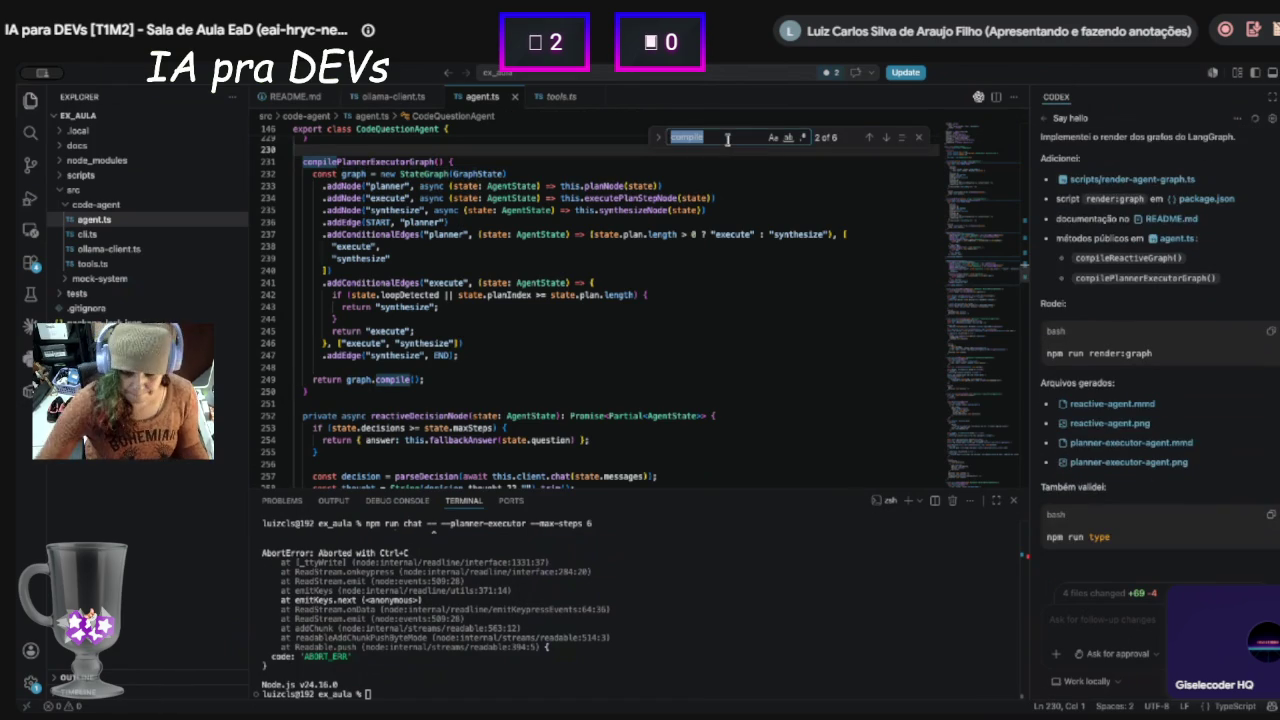
type("regis")
key("BackSpace")
key("BackSpace")
key("BackSpace")
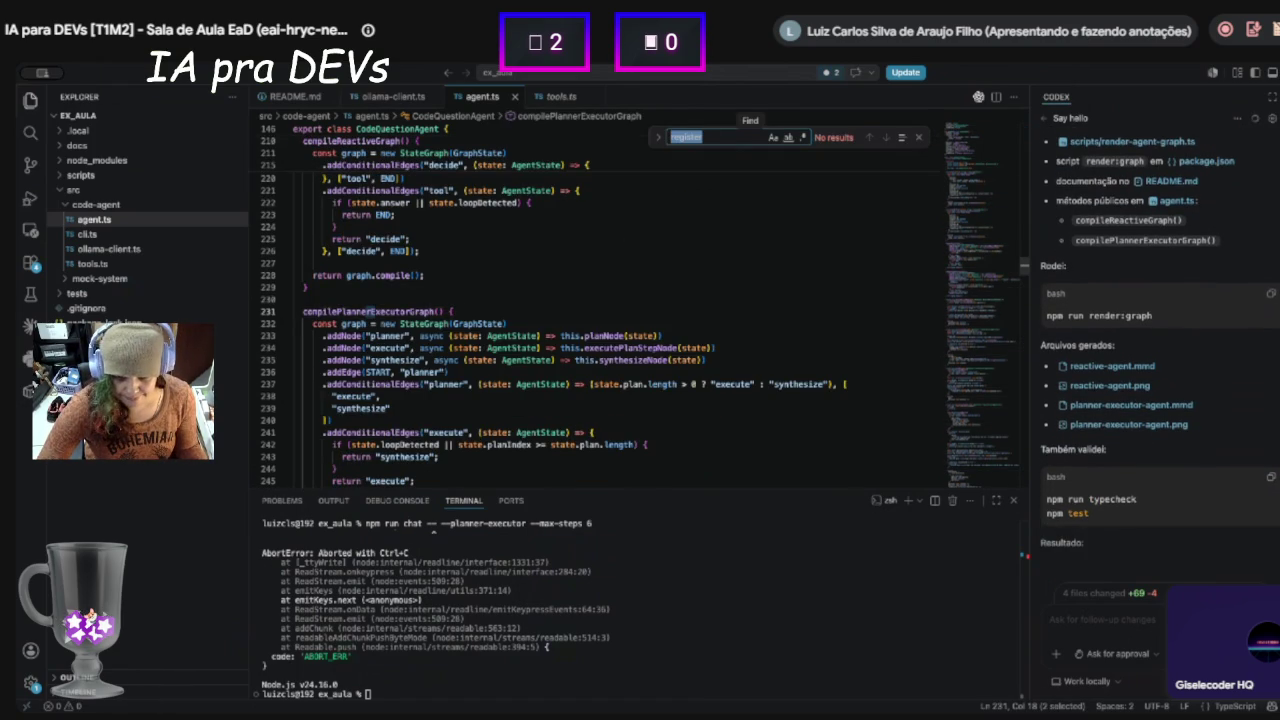
type("tool")
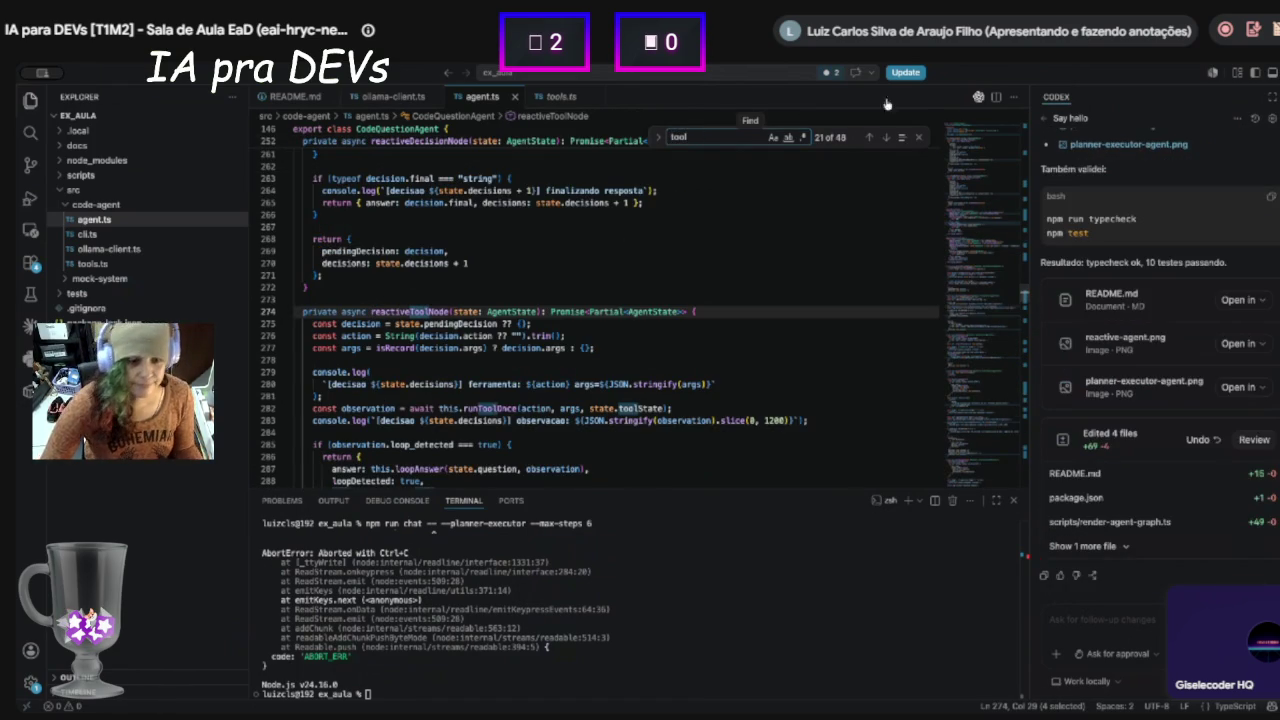
scroll(809, 236, "down", 5)
scroll(409, 287, "up", 5)
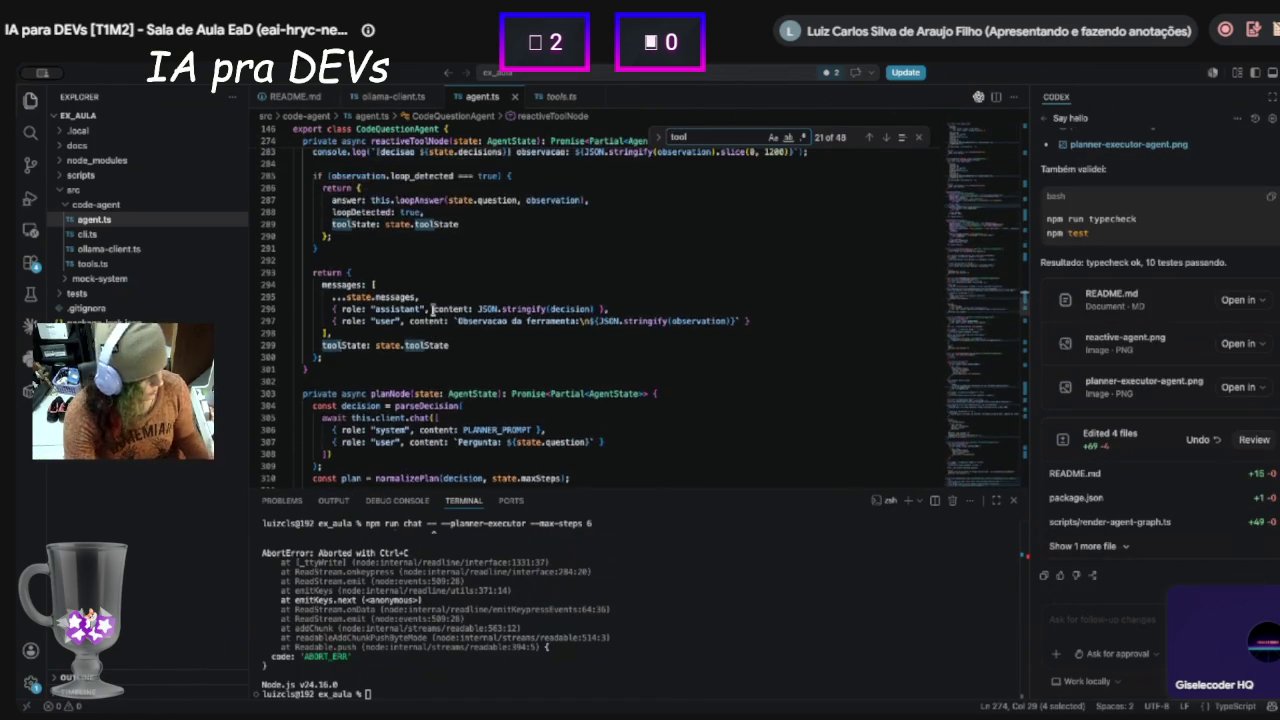
scroll(433, 310, "up", 6)
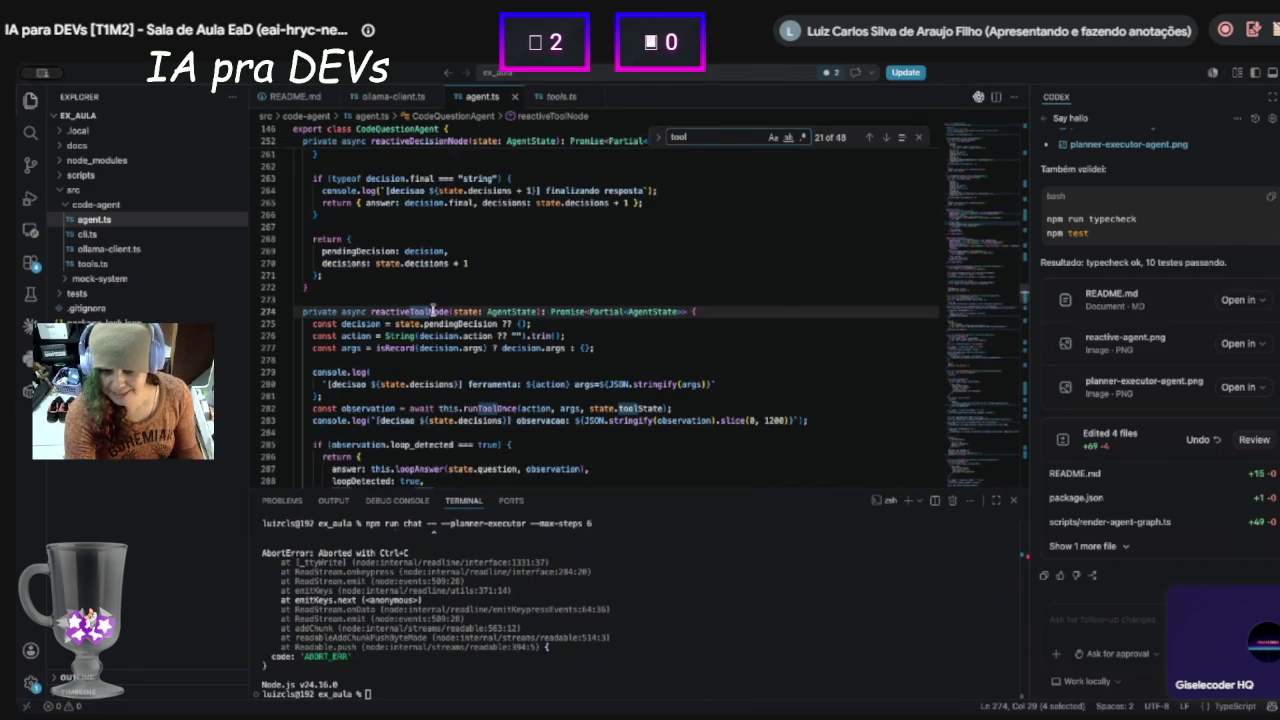
scroll(451, 296, "up", 20)
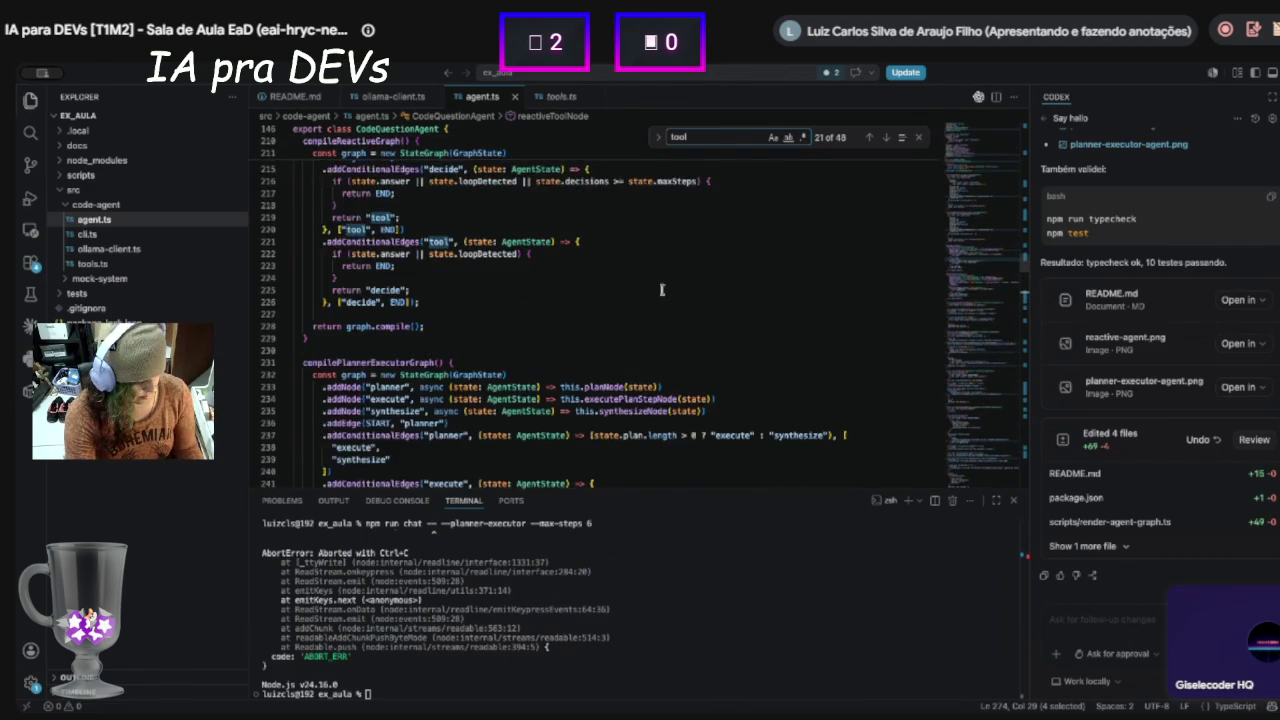
scroll(590, 326, "down", 10)
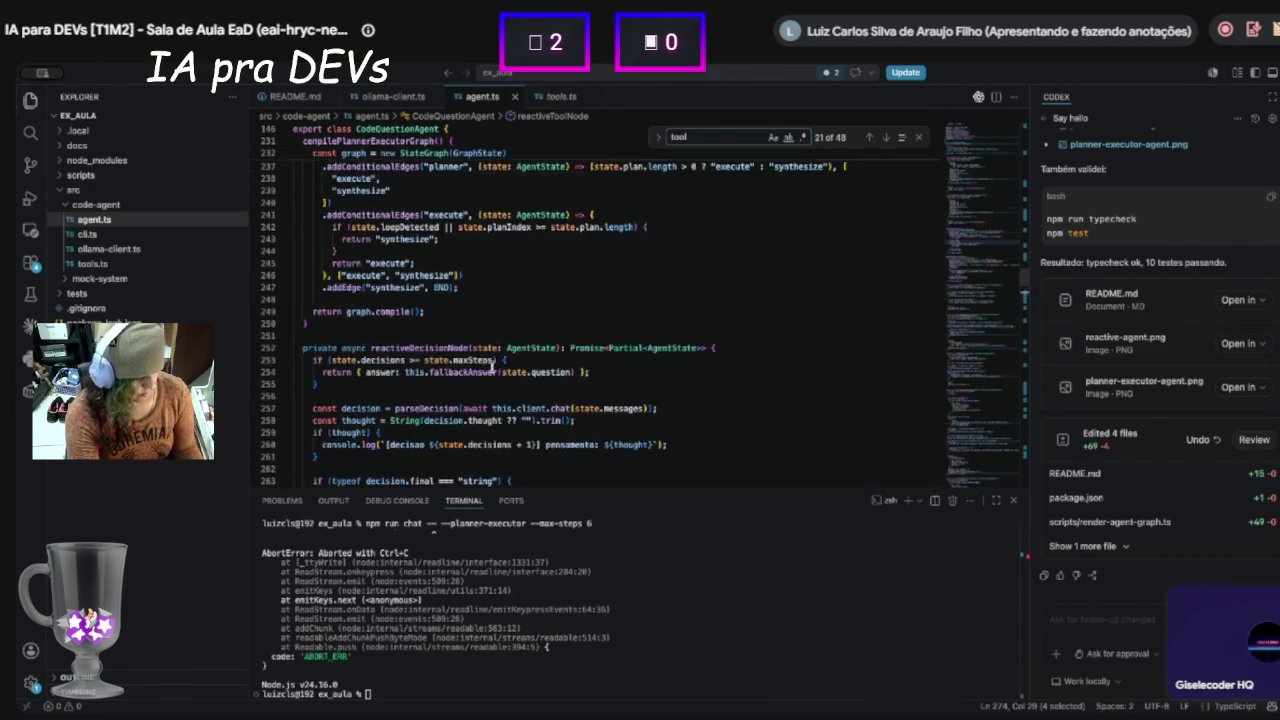
scroll(553, 316, "up", 9)
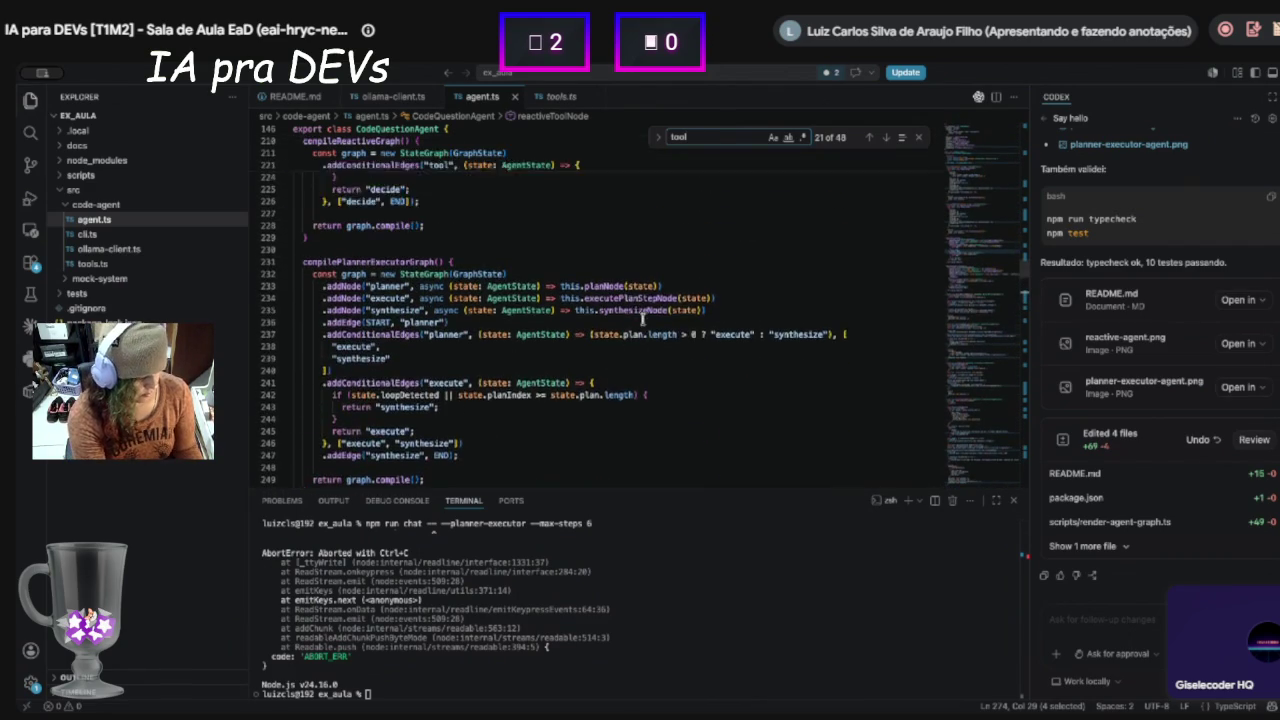
scroll(600, 325, "up", 5)
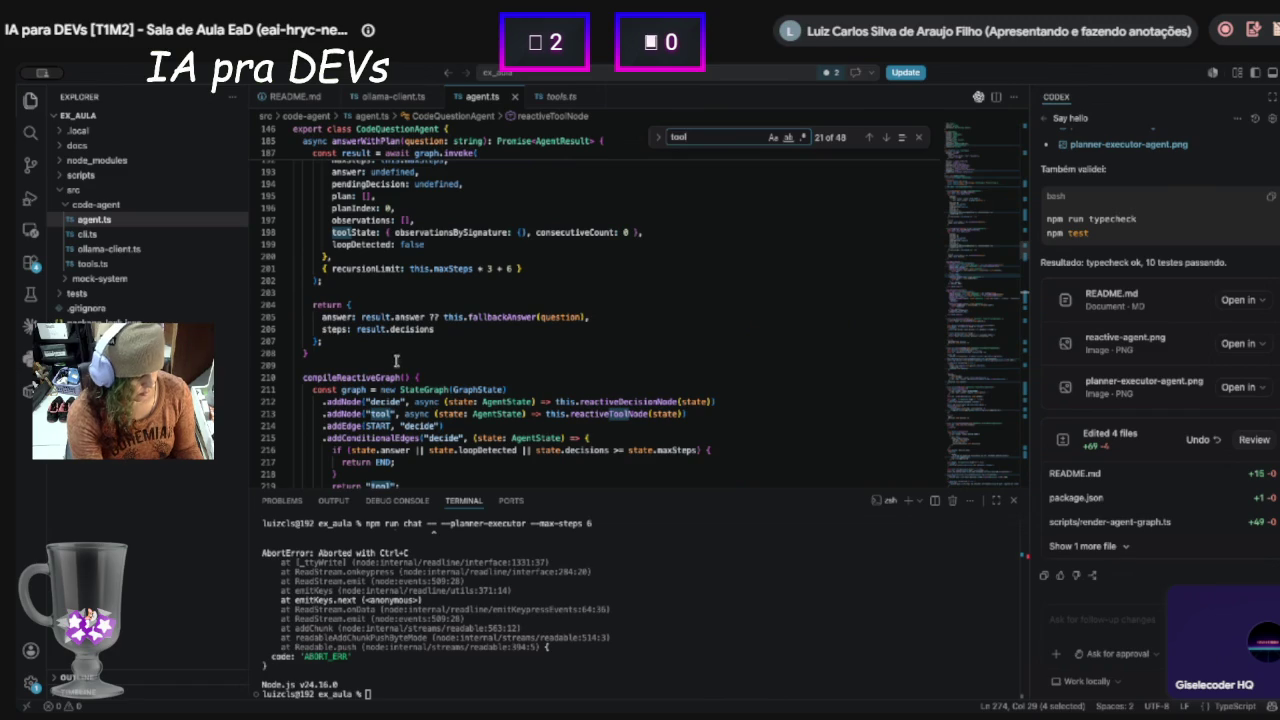
Step: Go to line 187 and show addConditionalEdges type info
key("ctrl+g")
type("187")
key("Return")
scroll(509, 314, "up", 15)
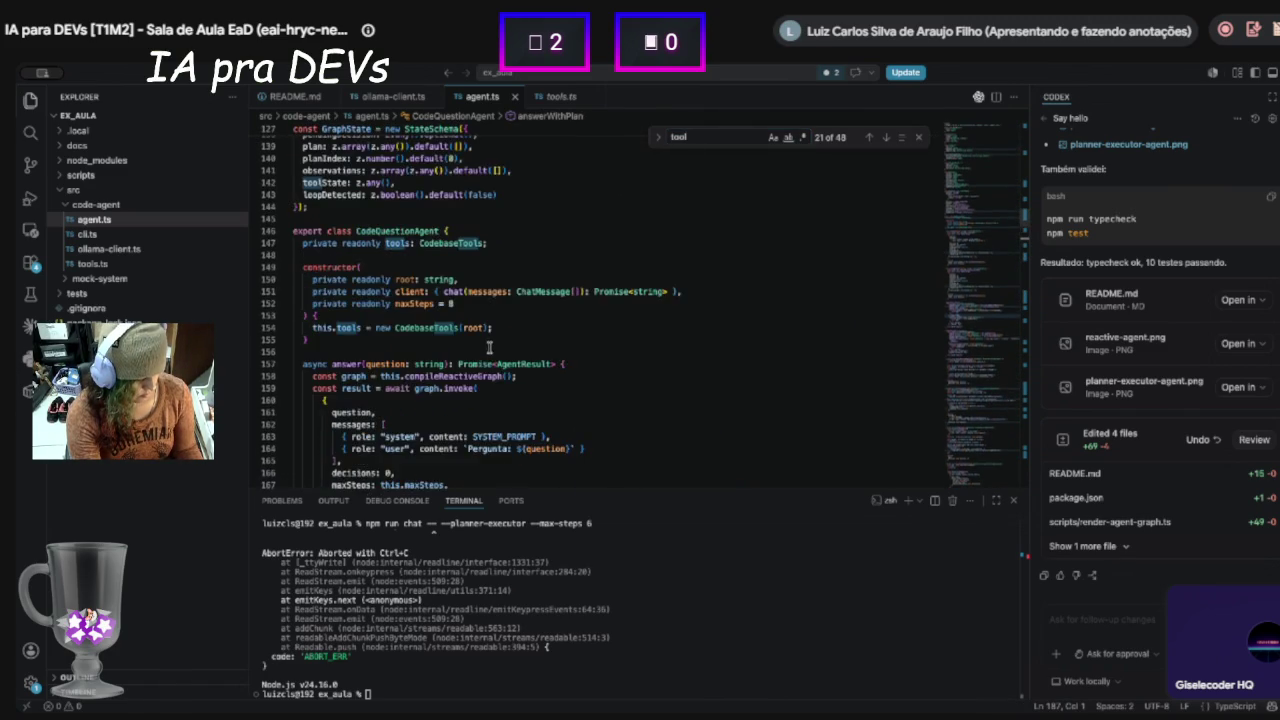
scroll(489, 349, "down", 20)
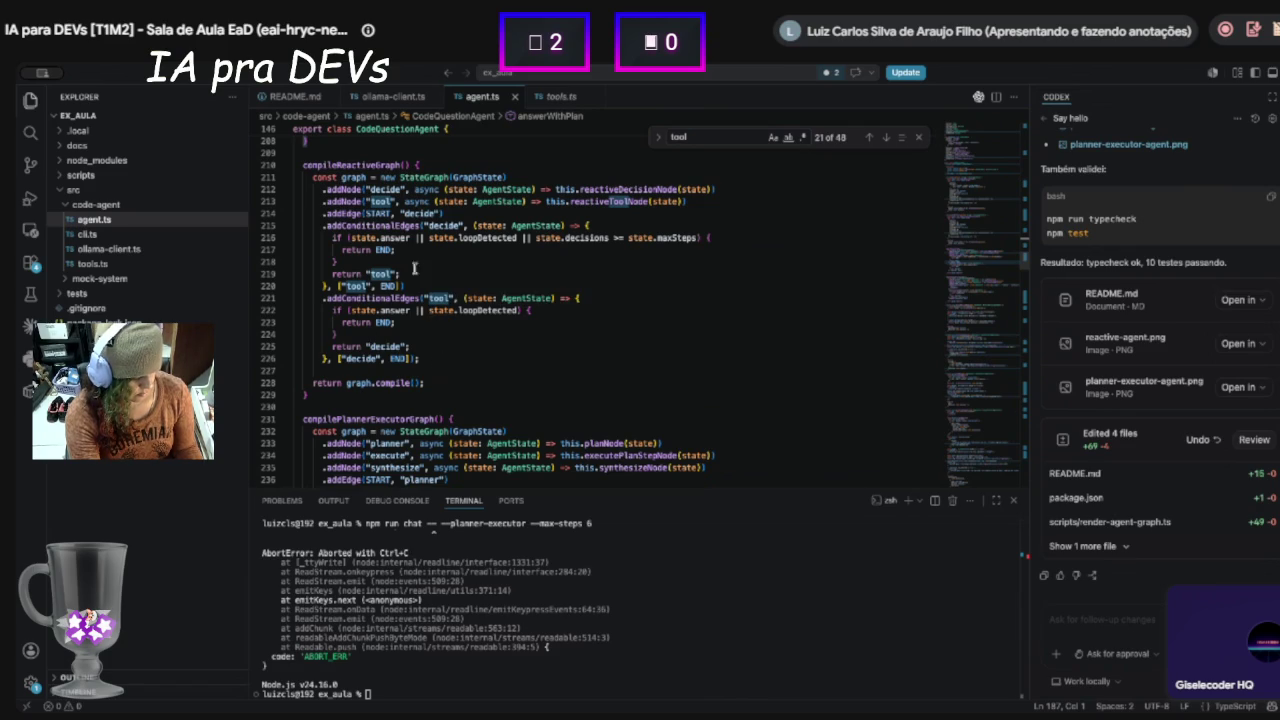
mouse_move(398, 293)
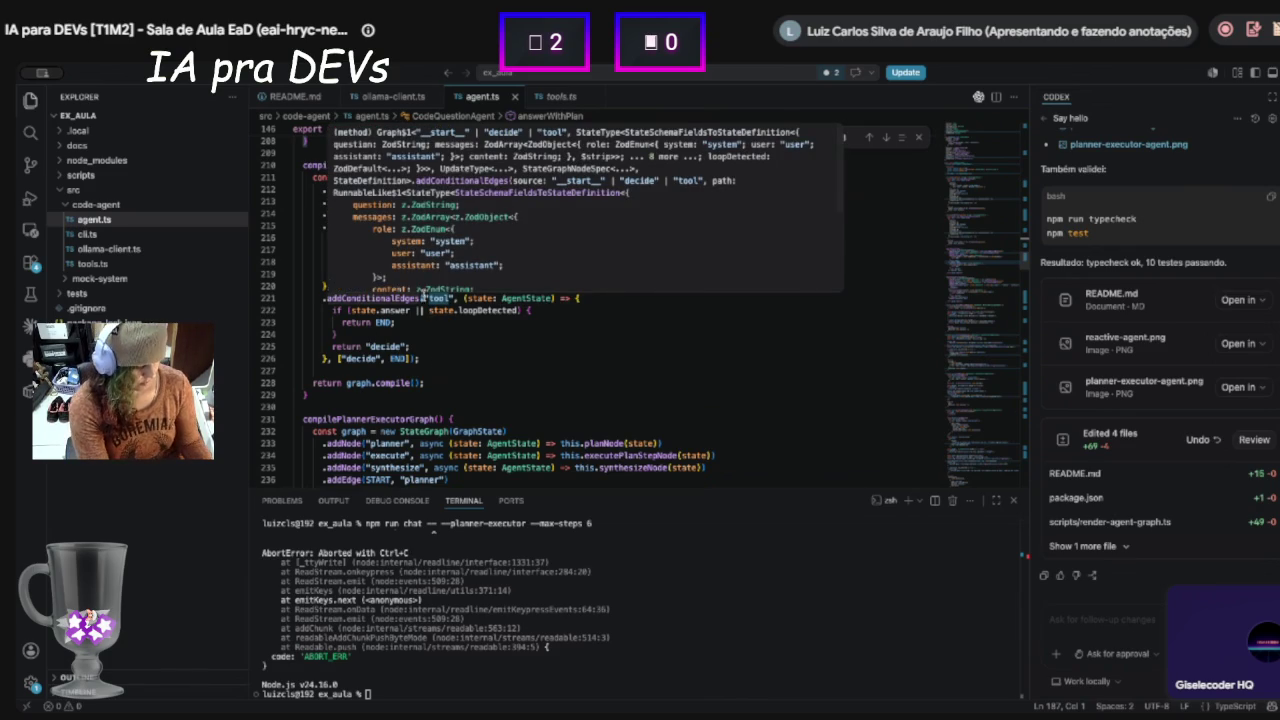
scroll(447, 406, "up", 1)
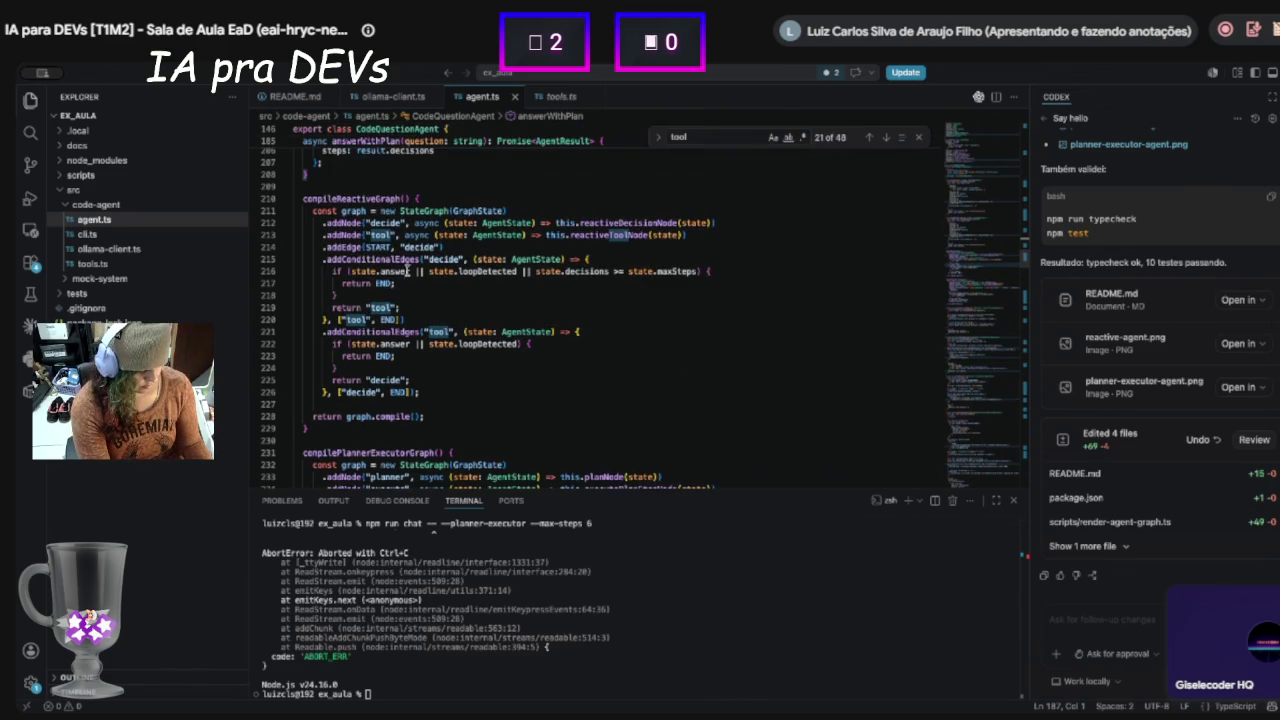
left_click_drag(320, 234, 697, 232)
mouse_move(676, 235)
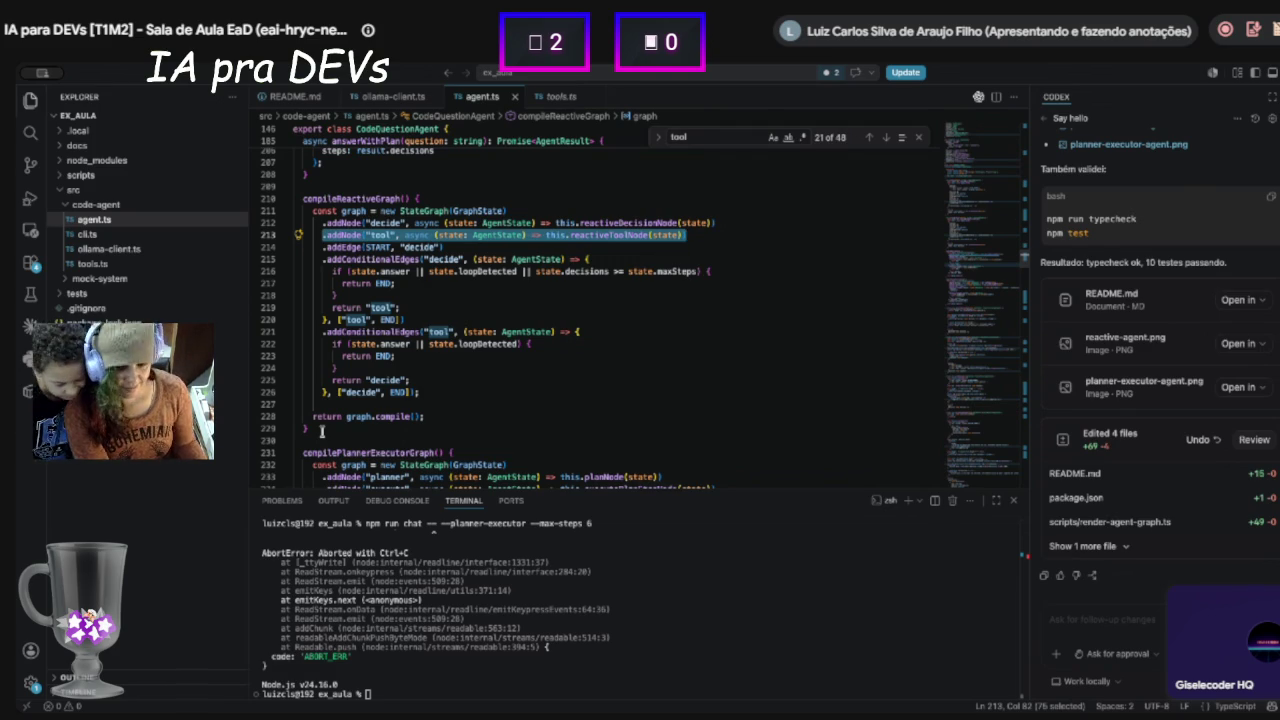
left_click(371, 234)
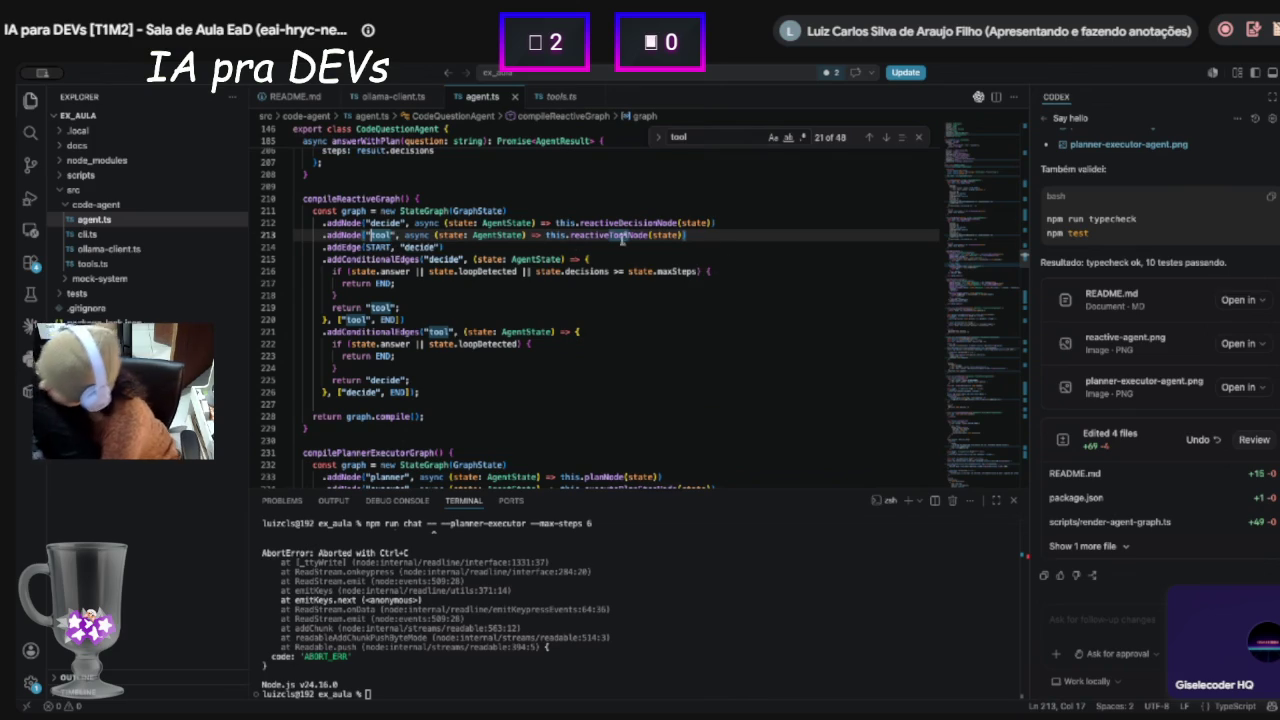
triple_click(453, 235)
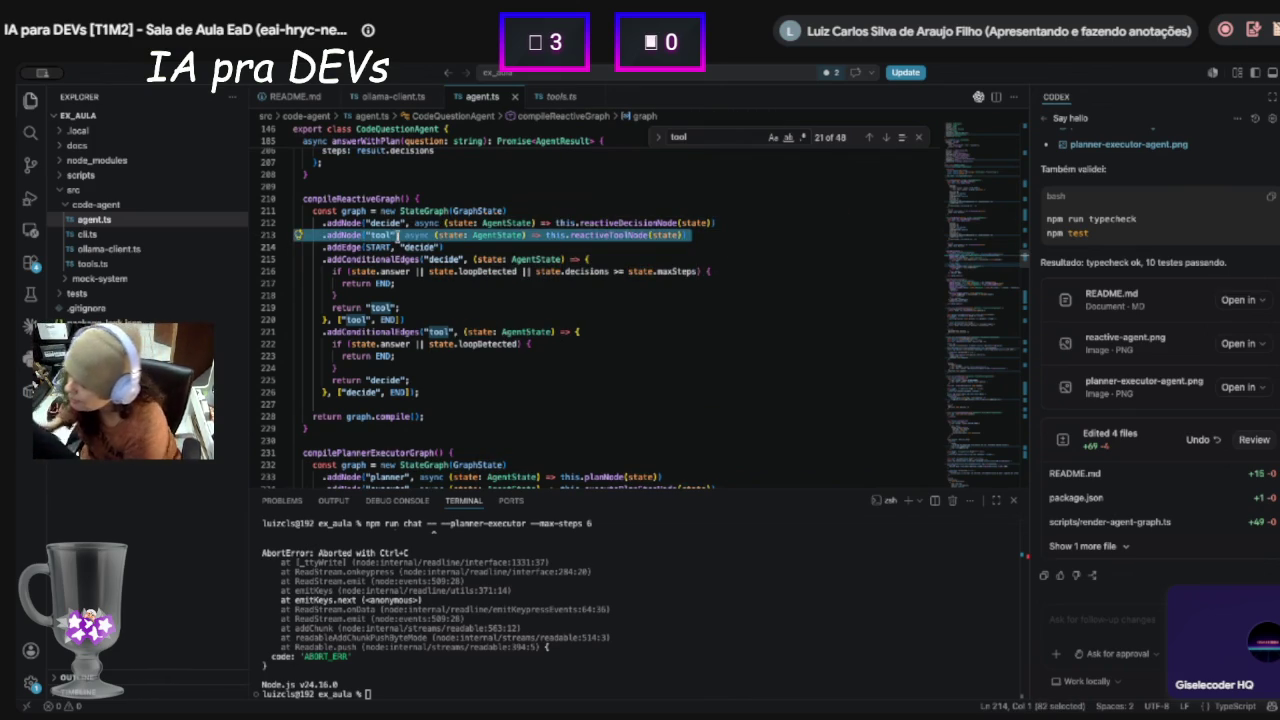
left_click(397, 235)
double_click(384, 223)
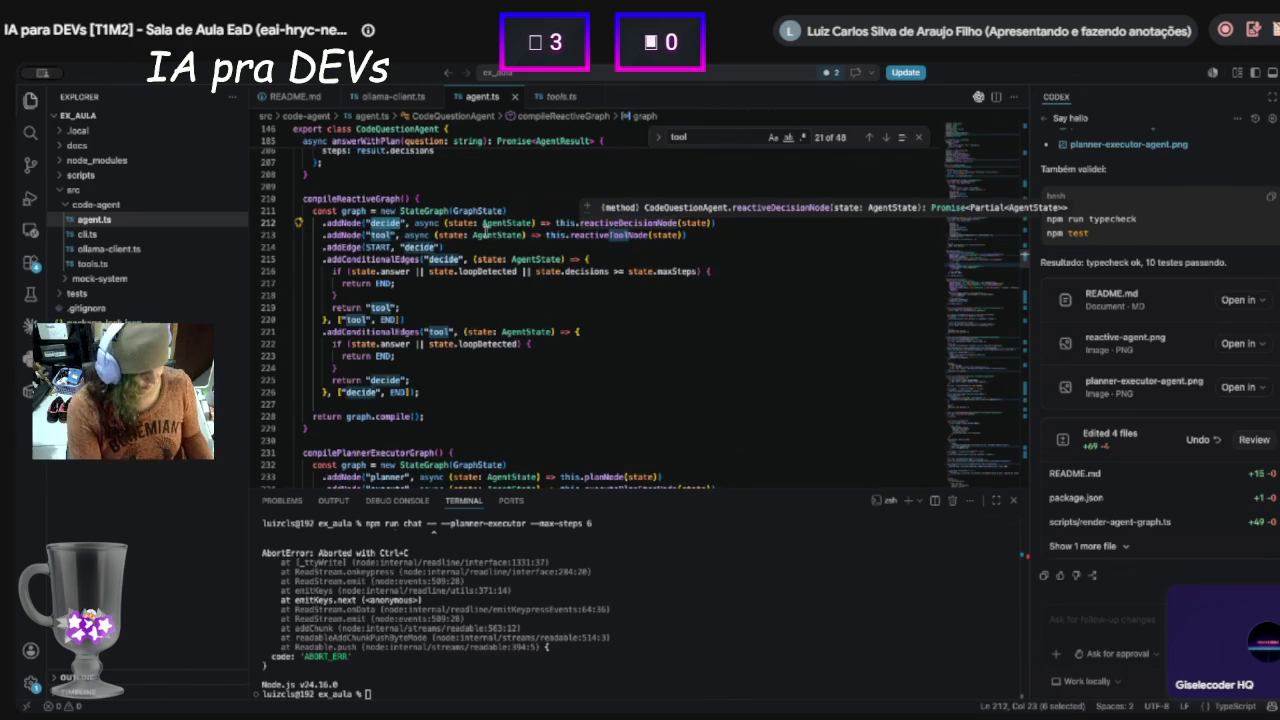
double_click(383, 235)
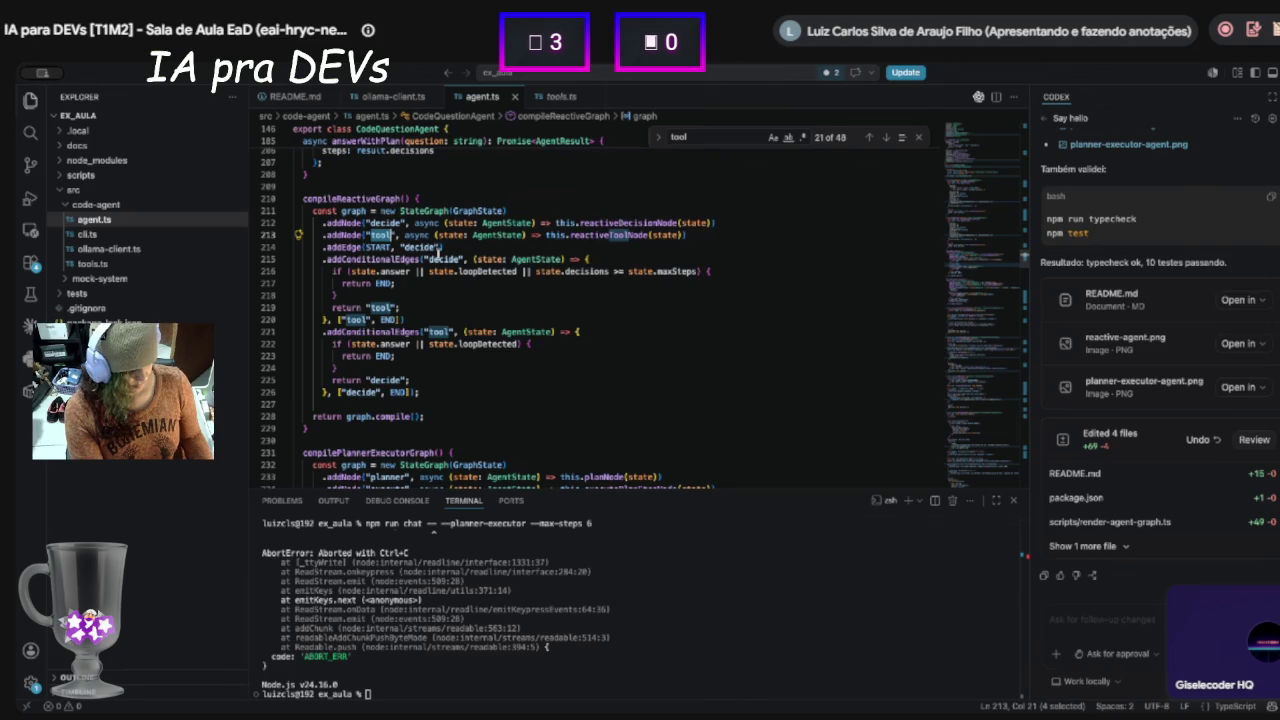
mouse_move(323, 259)
left_mouse_down()
mouse_move(590, 262)
mouse_move(600, 280)
mouse_move(446, 300)
mouse_move(453, 312)
left_mouse_up()
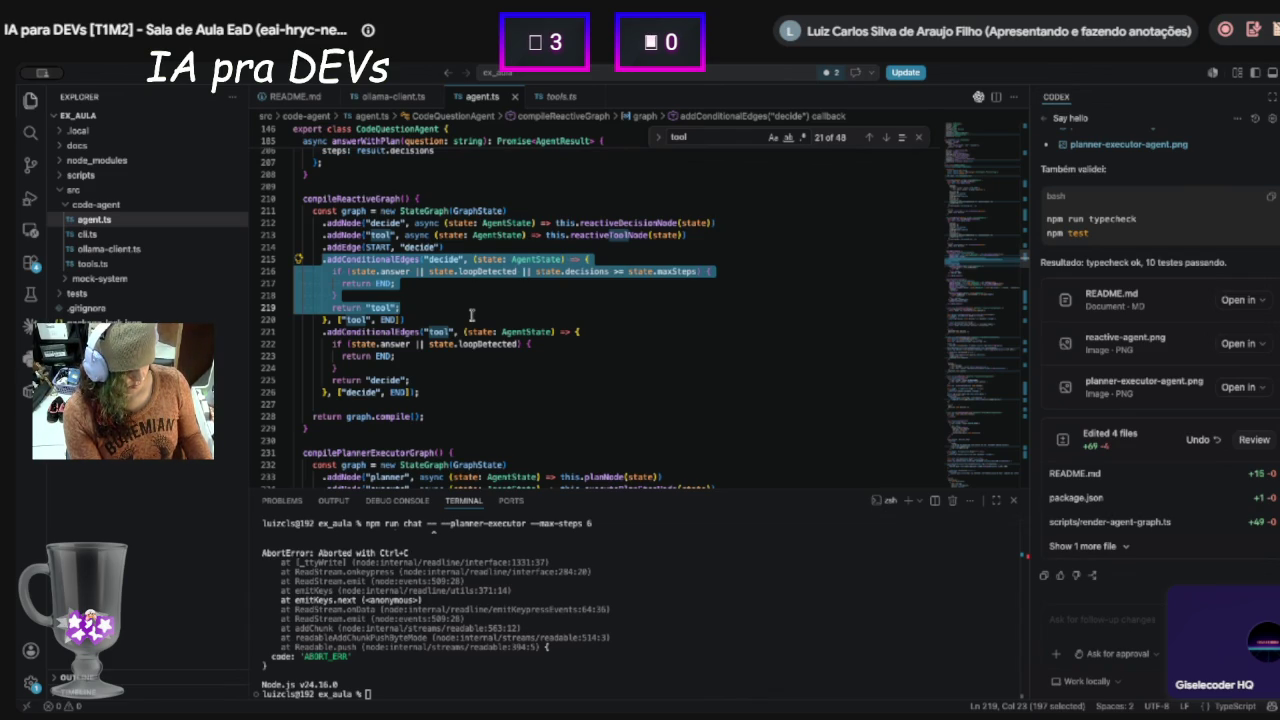
double_click(386, 305)
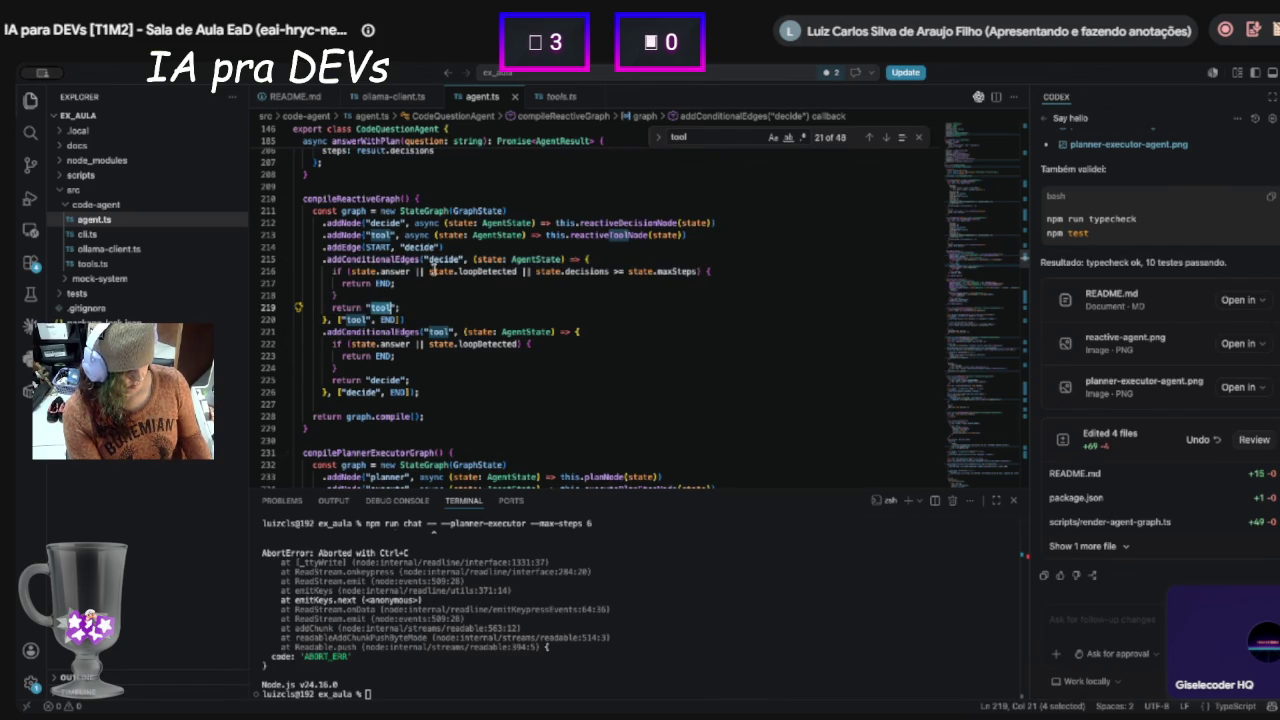
left_click_drag(395, 301, 300, 225)
left_click(450, 312)
left_click_drag(360, 295, 316, 259)
left_click(320, 260)
double_click(357, 271)
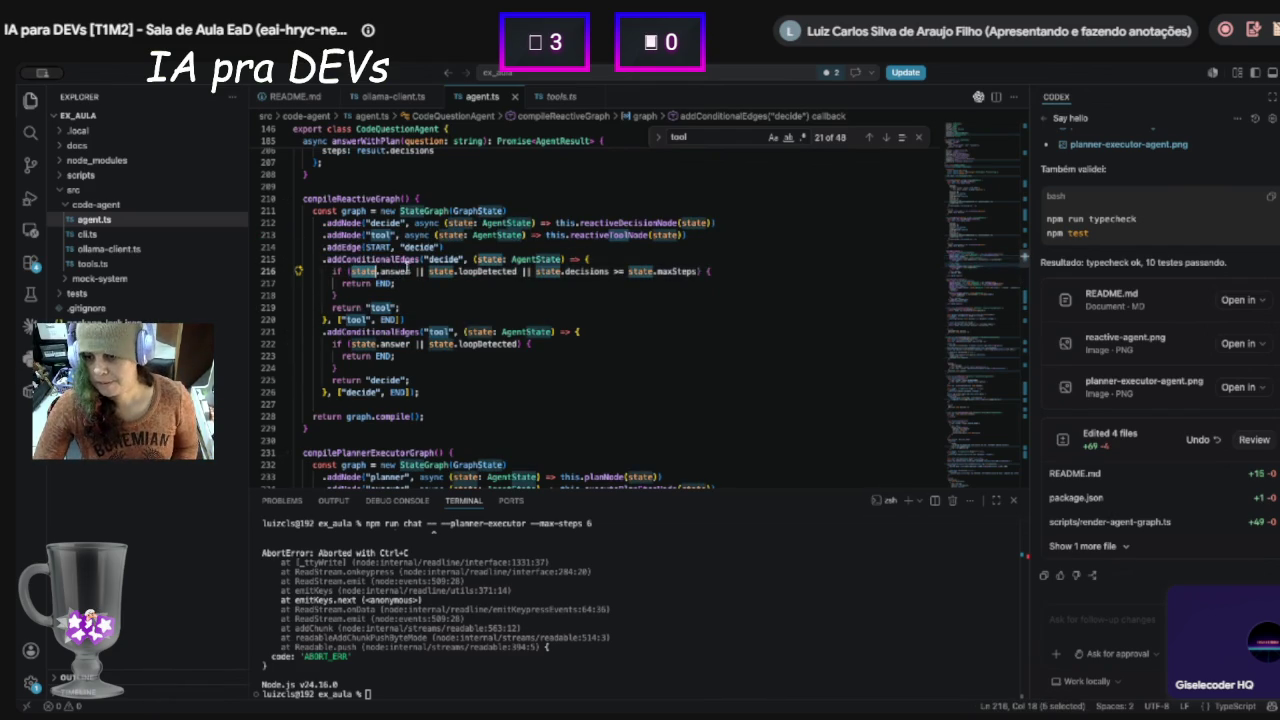
left_click_drag(429, 271, 517, 272)
triple_click(542, 272)
left_click(645, 368)
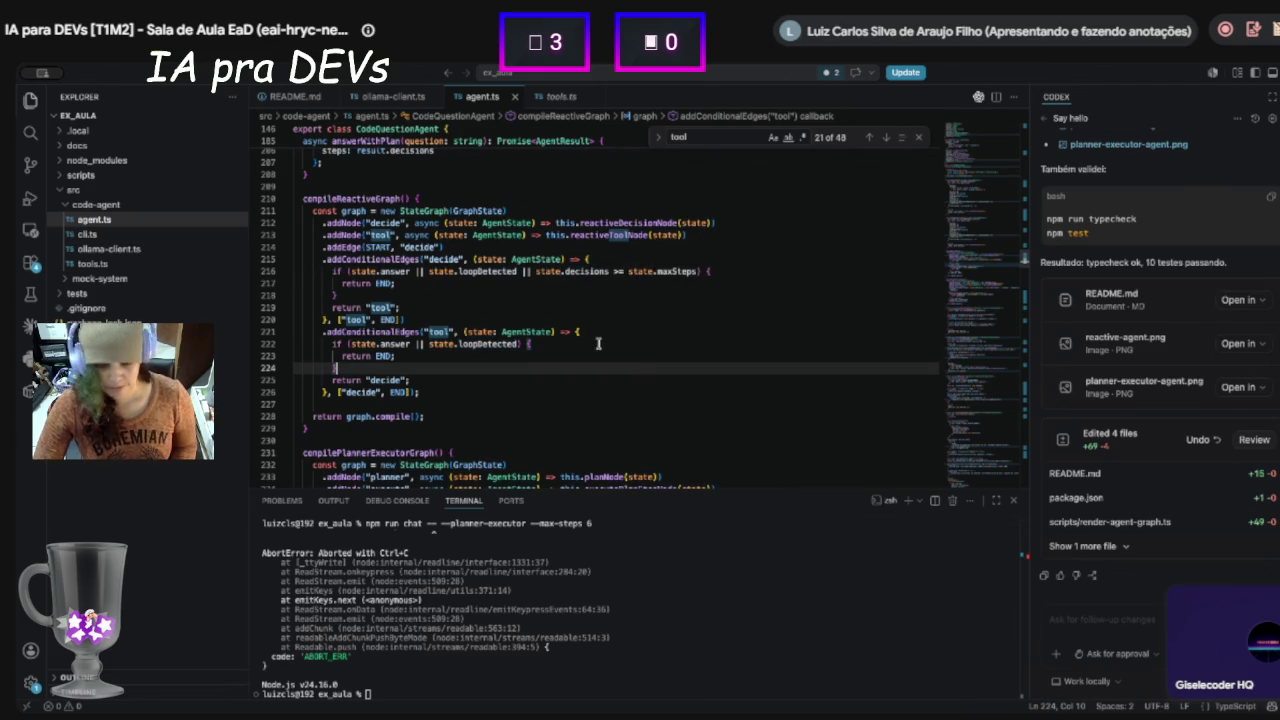
mouse_move(387, 319)
mouse_move(326, 331)
left_mouse_down()
mouse_move(380, 333)
mouse_move(470, 382)
left_mouse_up()
left_click(470, 382)
scroll(485, 386, "up", 3)
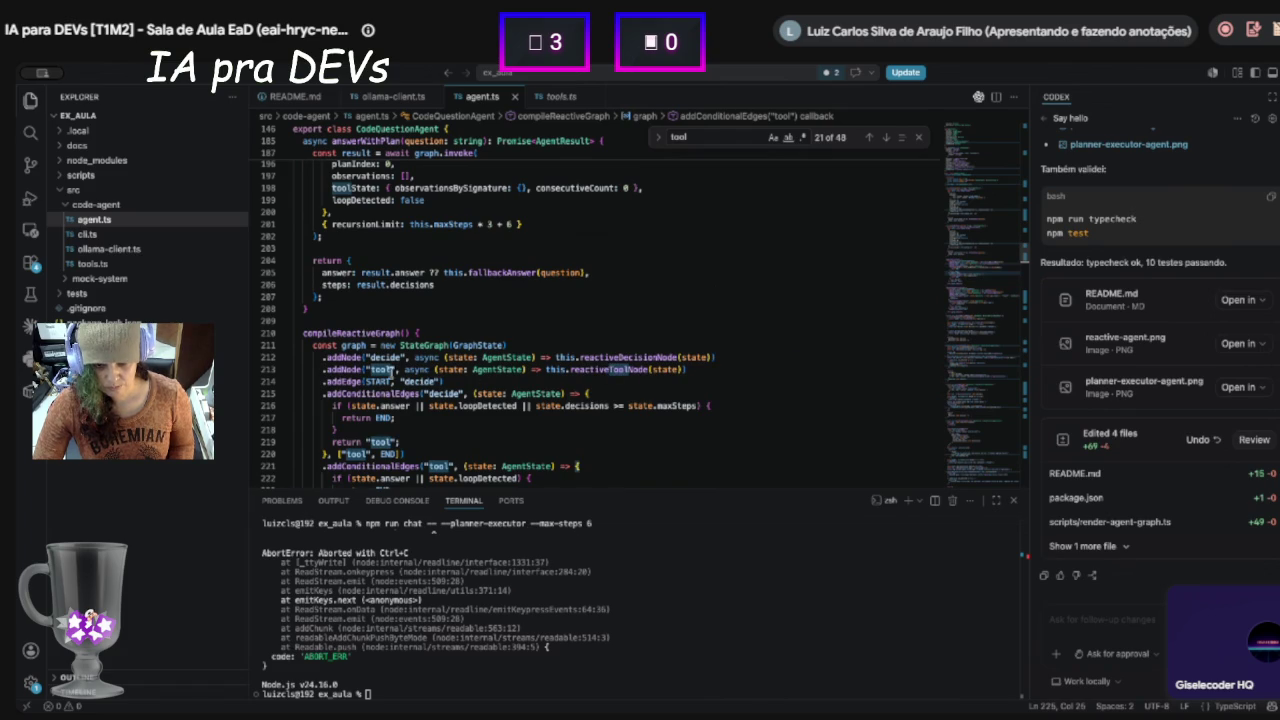
Step: Select the decide, tool and start-edge lines, then the planner, execute and synthesize node lines
left_click(321, 357)
left_click_drag(321, 357, 718, 358)
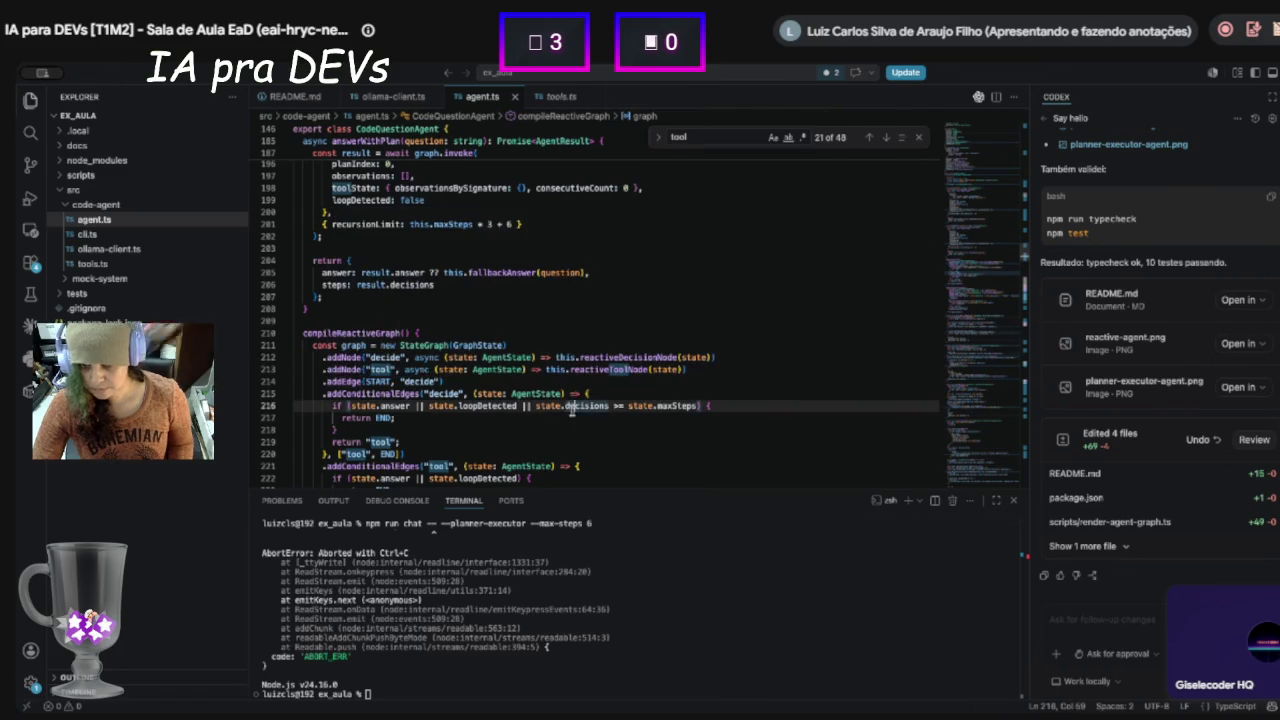
left_click_drag(322, 369, 545, 369)
key("shift+Down")
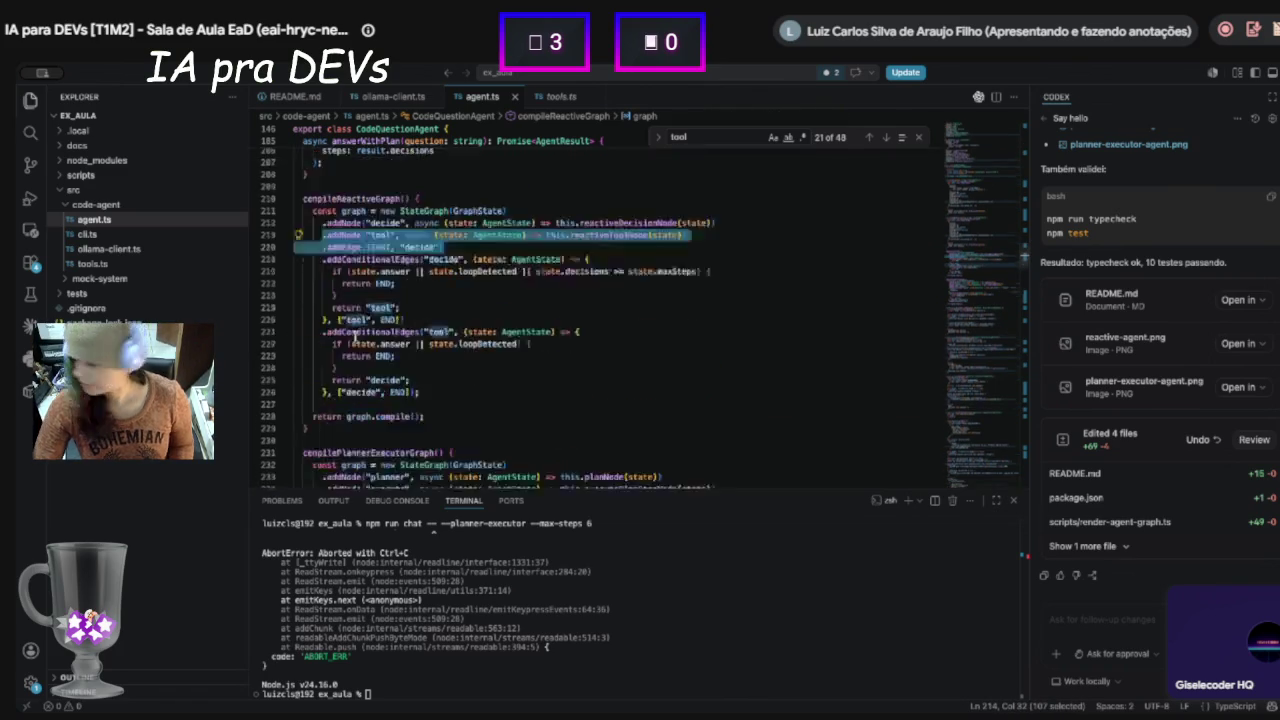
scroll(357, 345, "down", 10)
left_click_drag(321, 207, 734, 211)
mouse_move(327, 220)
left_mouse_down()
mouse_move(700, 232)
mouse_move(662, 208)
left_mouse_up()
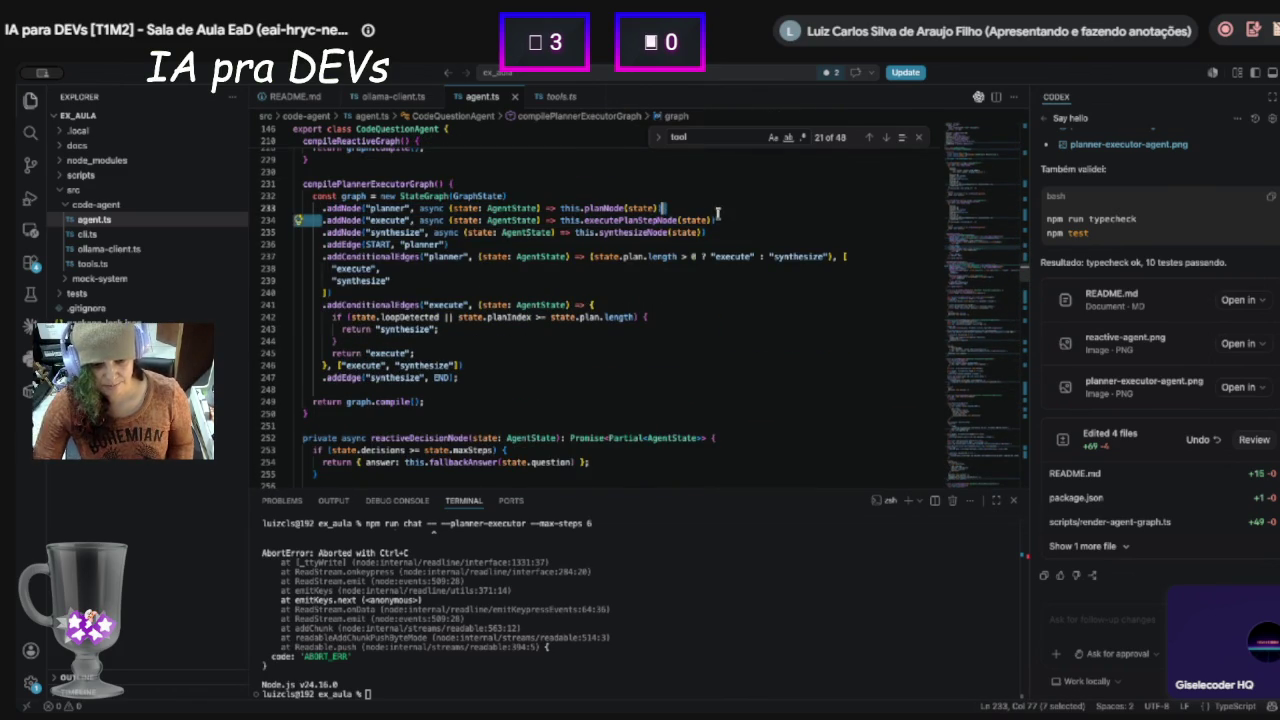
left_click(323, 232)
left_click(770, 232, "shift")
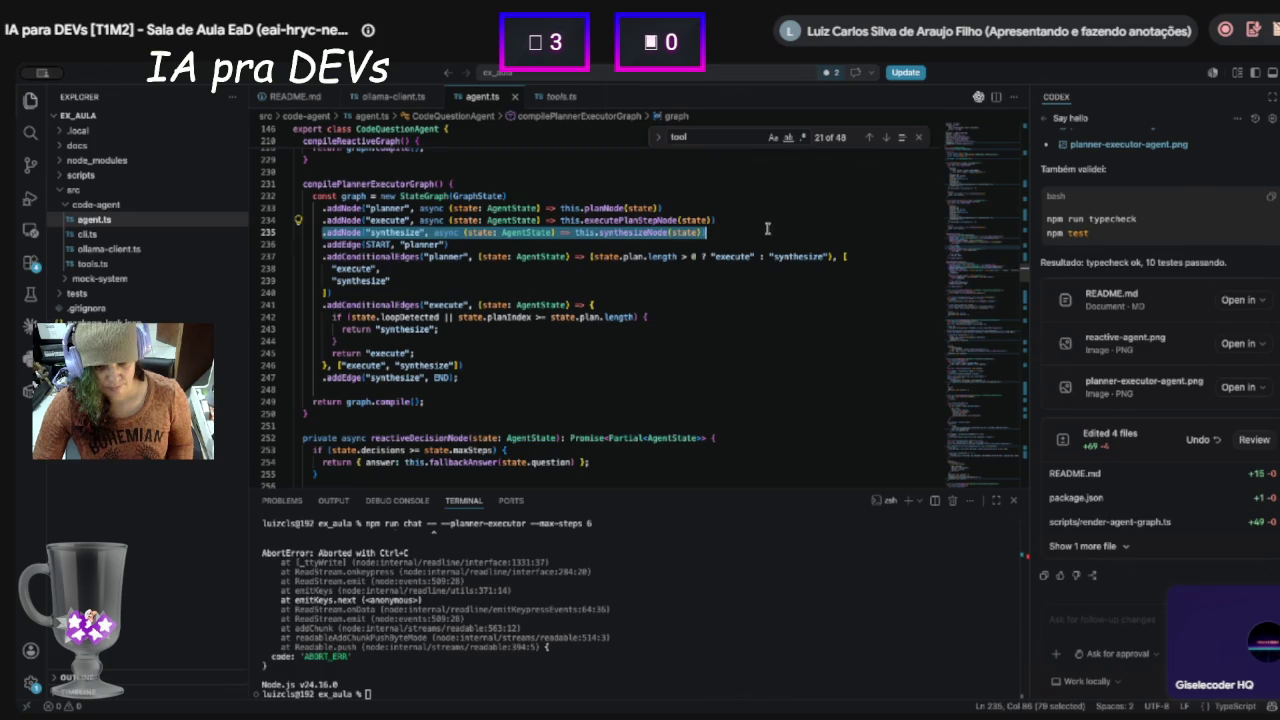
left_click(381, 220)
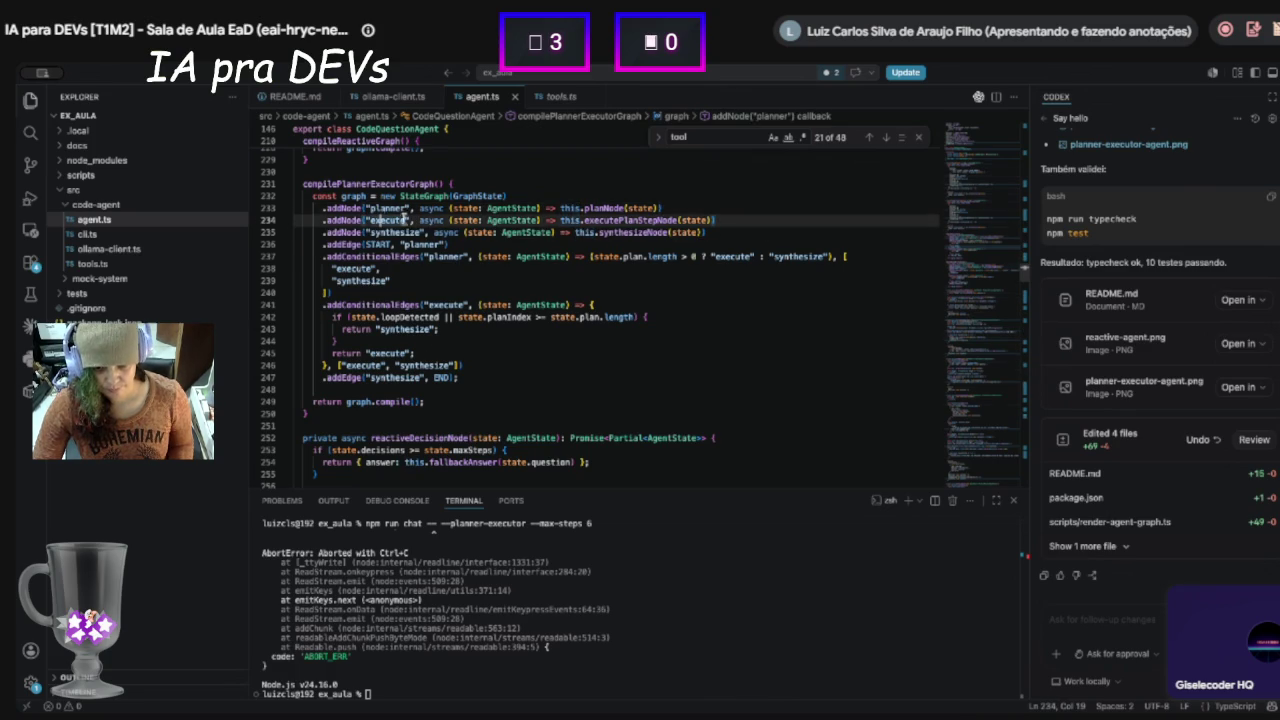
Step: Go to the executePlanStepNode definition and mark its fallback action object block
left_click(632, 220, "ctrl")
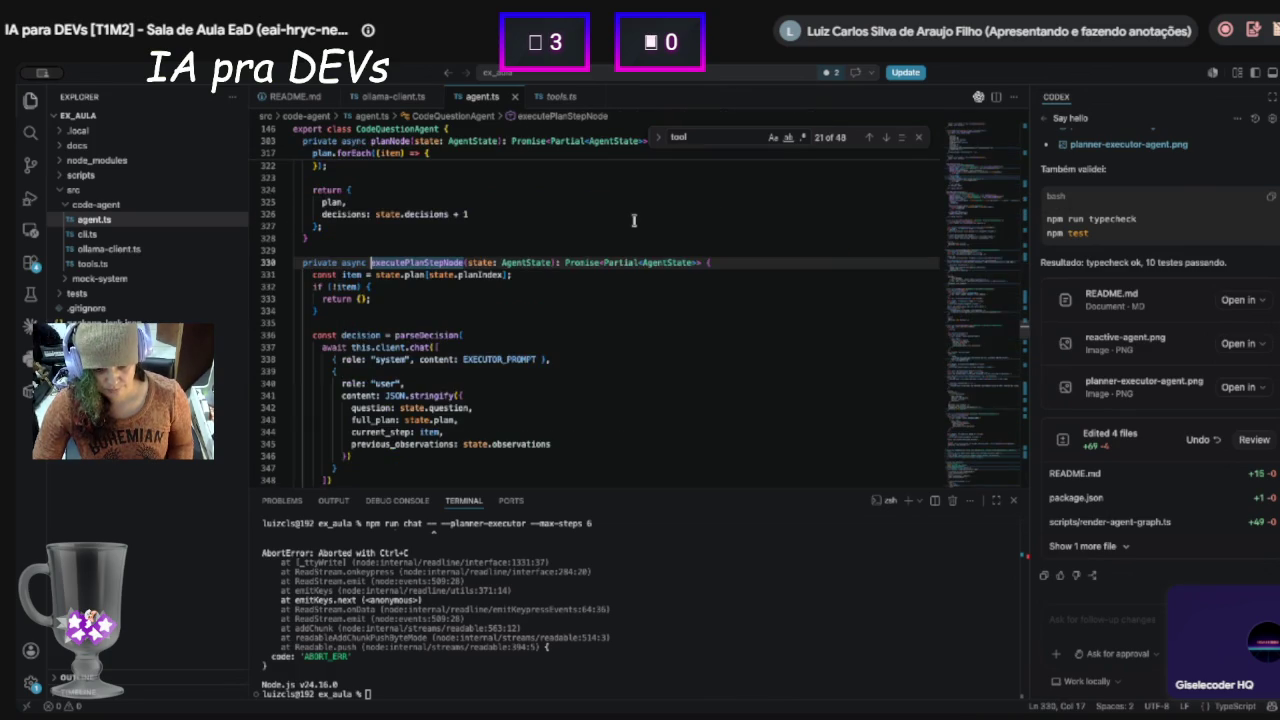
scroll(494, 250, "down", 3)
scroll(494, 250, "down", 2)
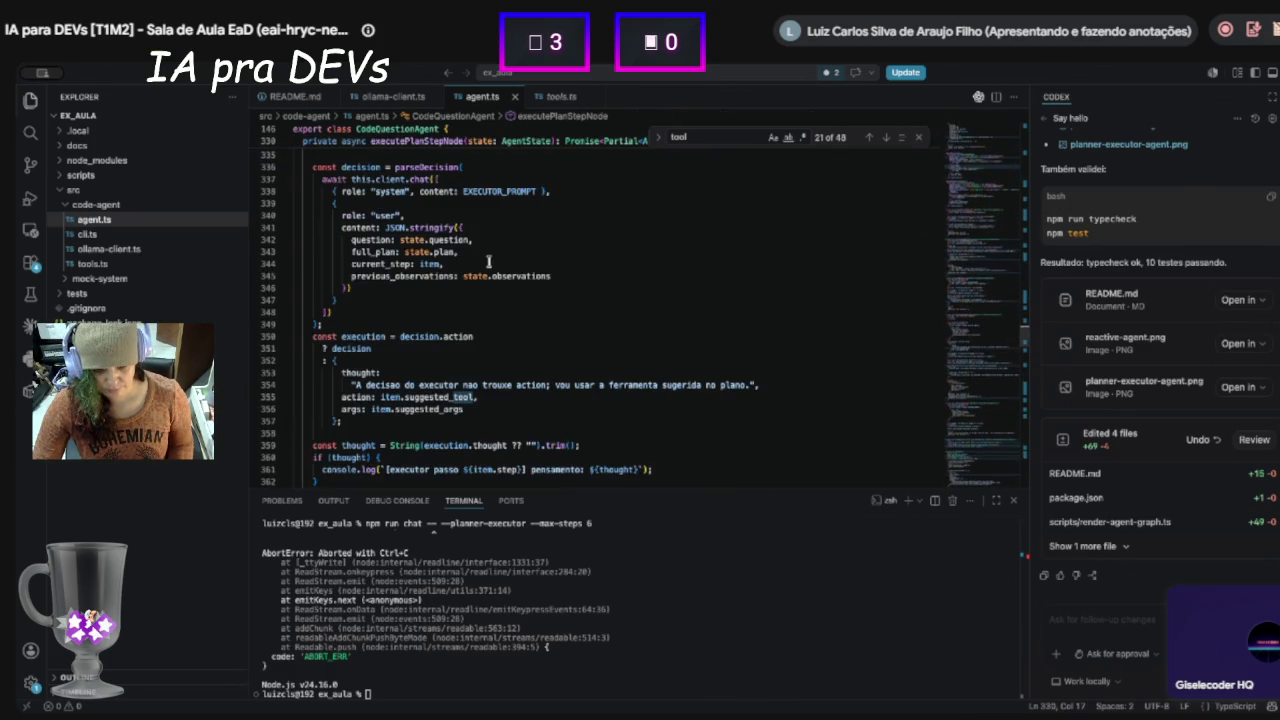
scroll(420, 305, "down", 3)
scroll(420, 300, "up", 4)
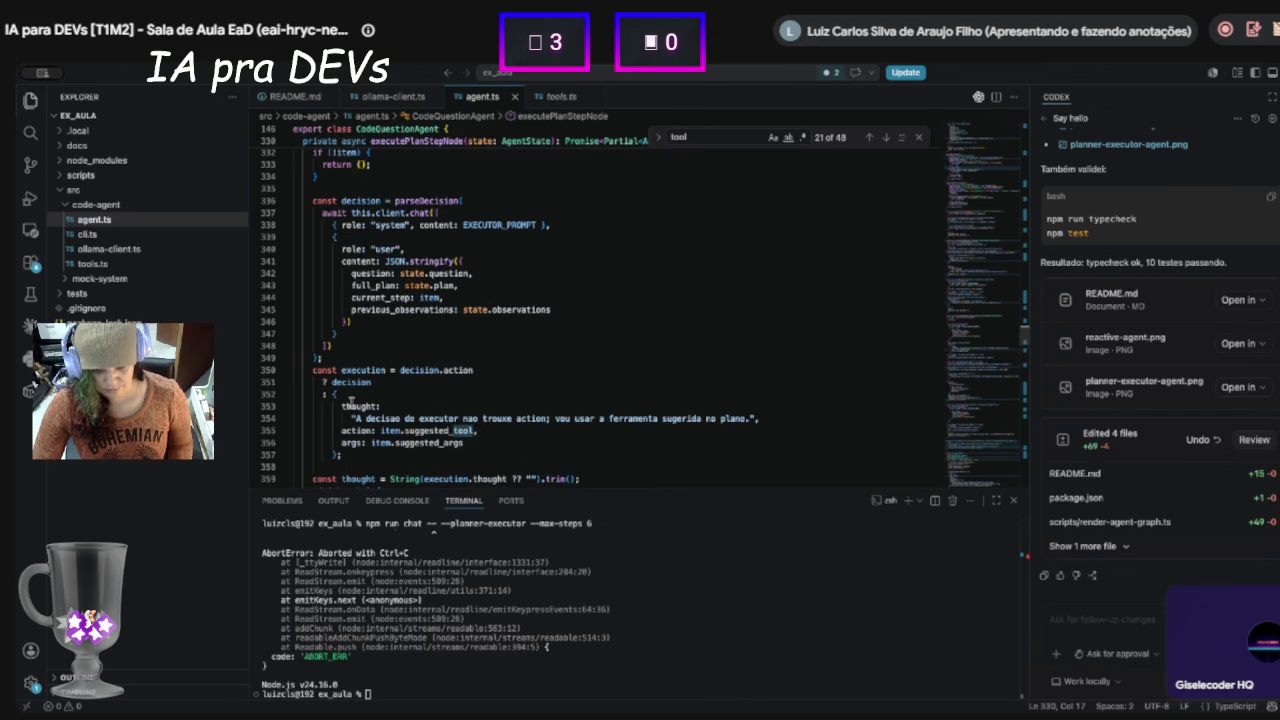
mouse_move(324, 394)
left_mouse_down()
mouse_move(440, 445)
mouse_move(440, 461)
left_mouse_up()
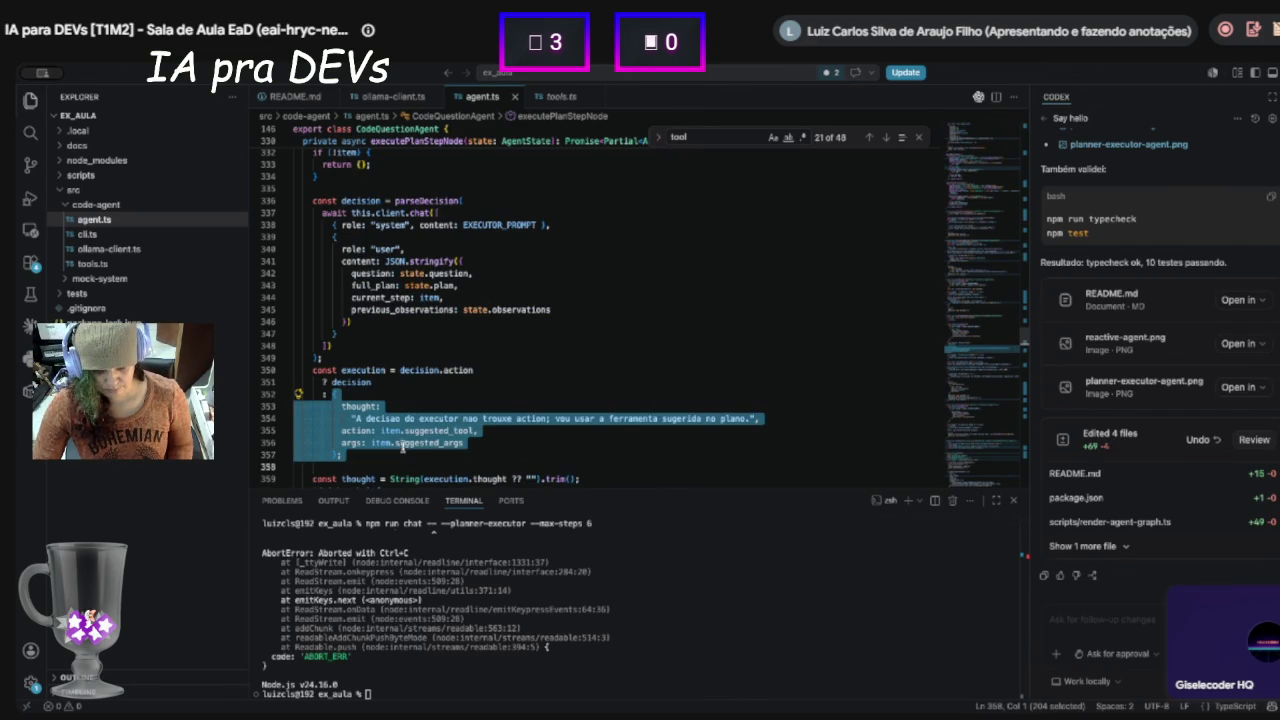
left_click_drag(380, 430, 474, 430)
Step: Jump to suggested_tool in PlanItem and switch to ollama-client.ts
scroll(440, 400, "down", 2)
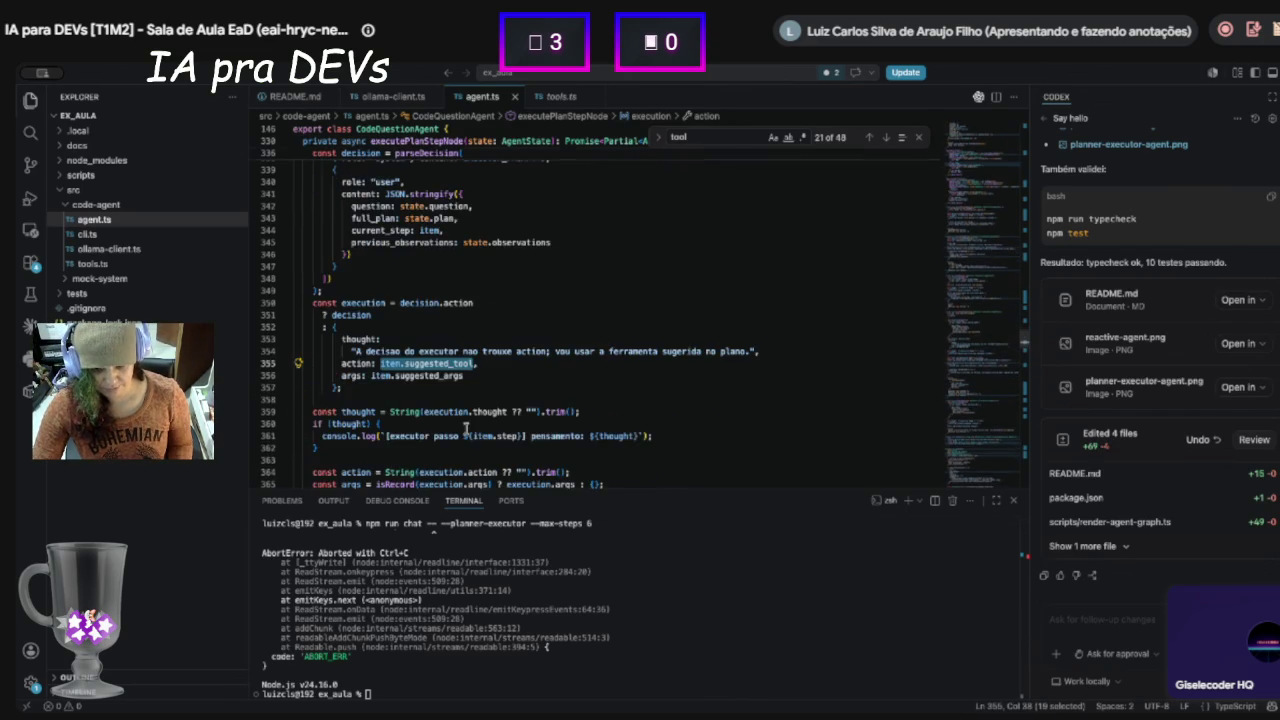
left_click(430, 363, "ctrl")
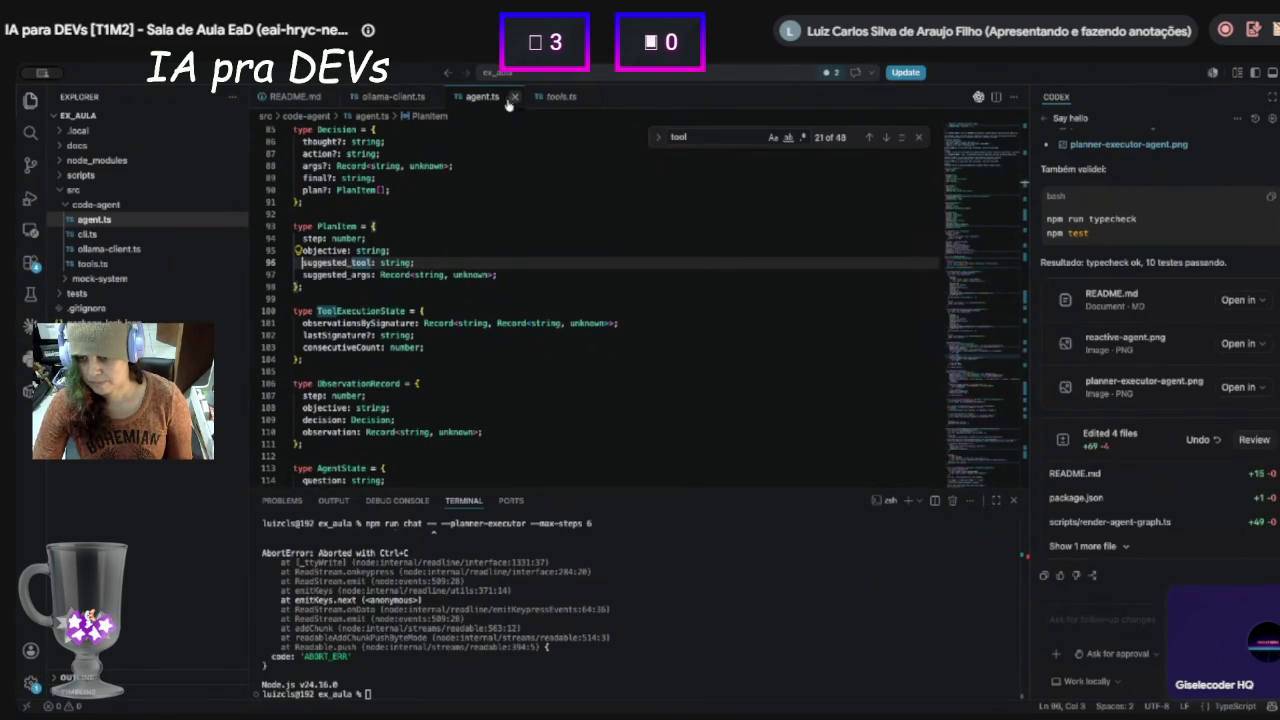
left_click(395, 96)
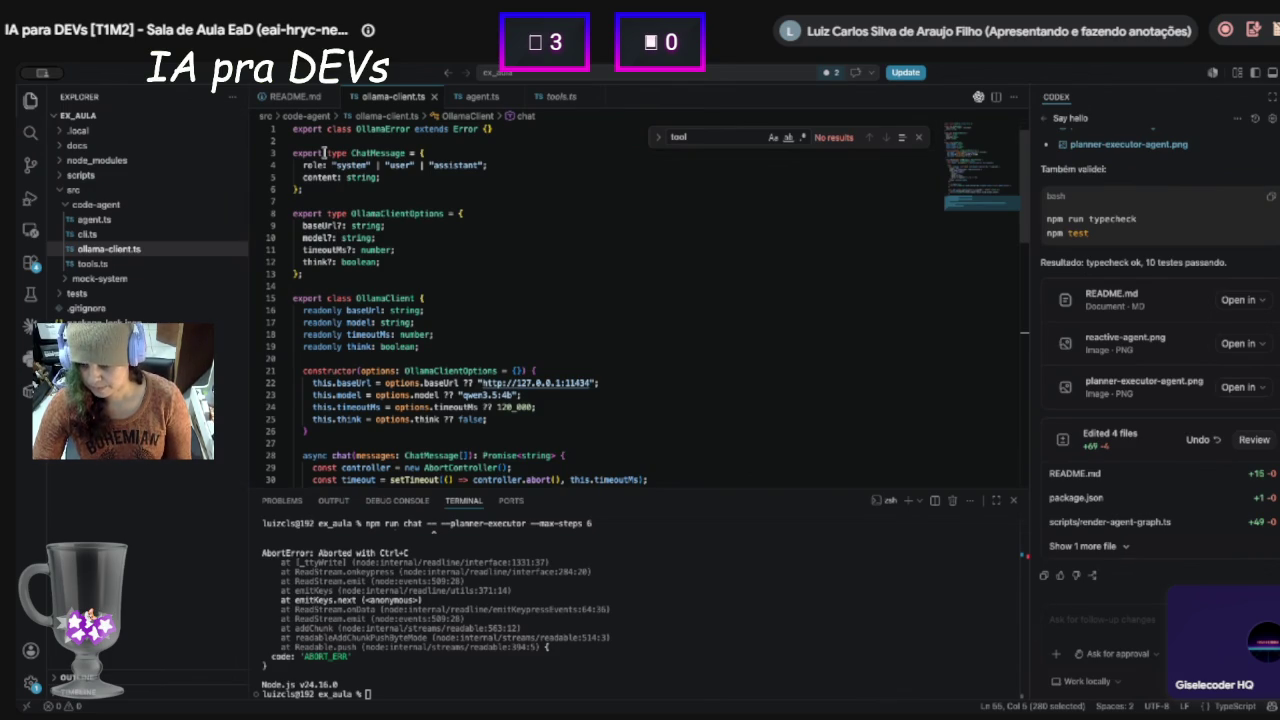
Step: Scroll to the end of ollama-client.ts, clear its selection, and reopen agent.ts
scroll(466, 396, "down", 2)
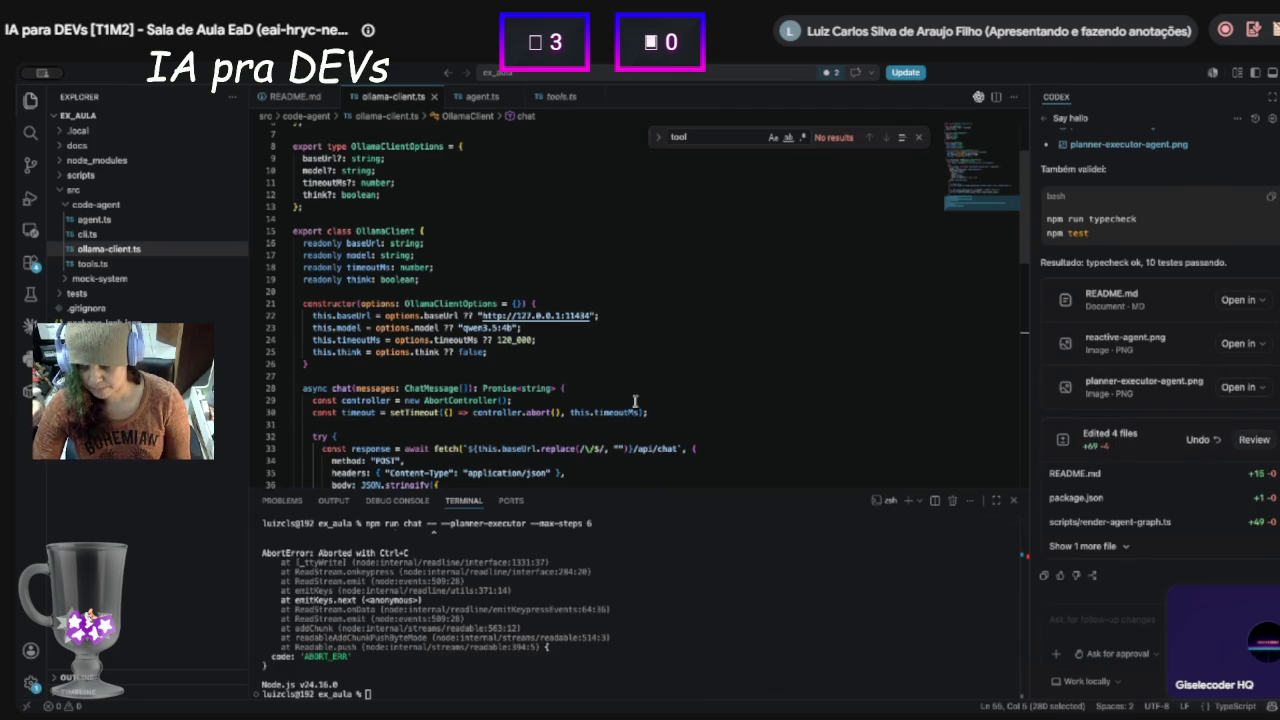
scroll(634, 400, "up", 2)
scroll(1133, 311, "up", 10)
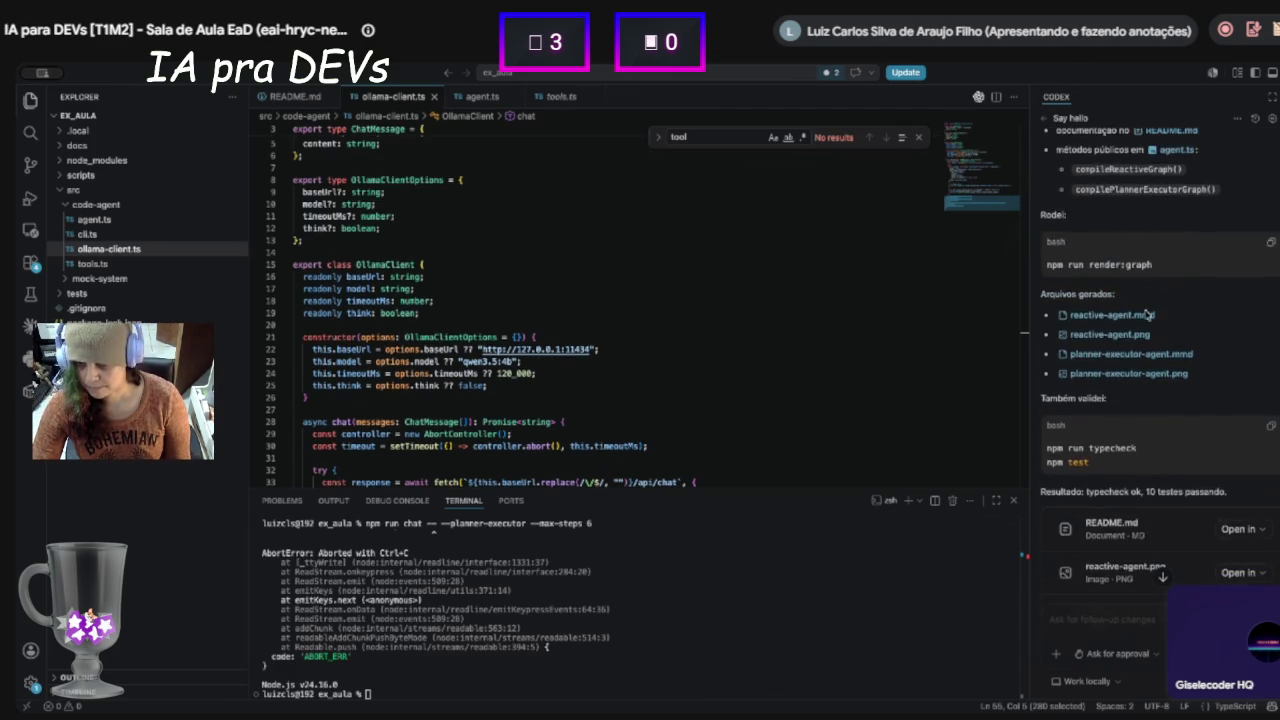
scroll(1097, 345, "down", 10)
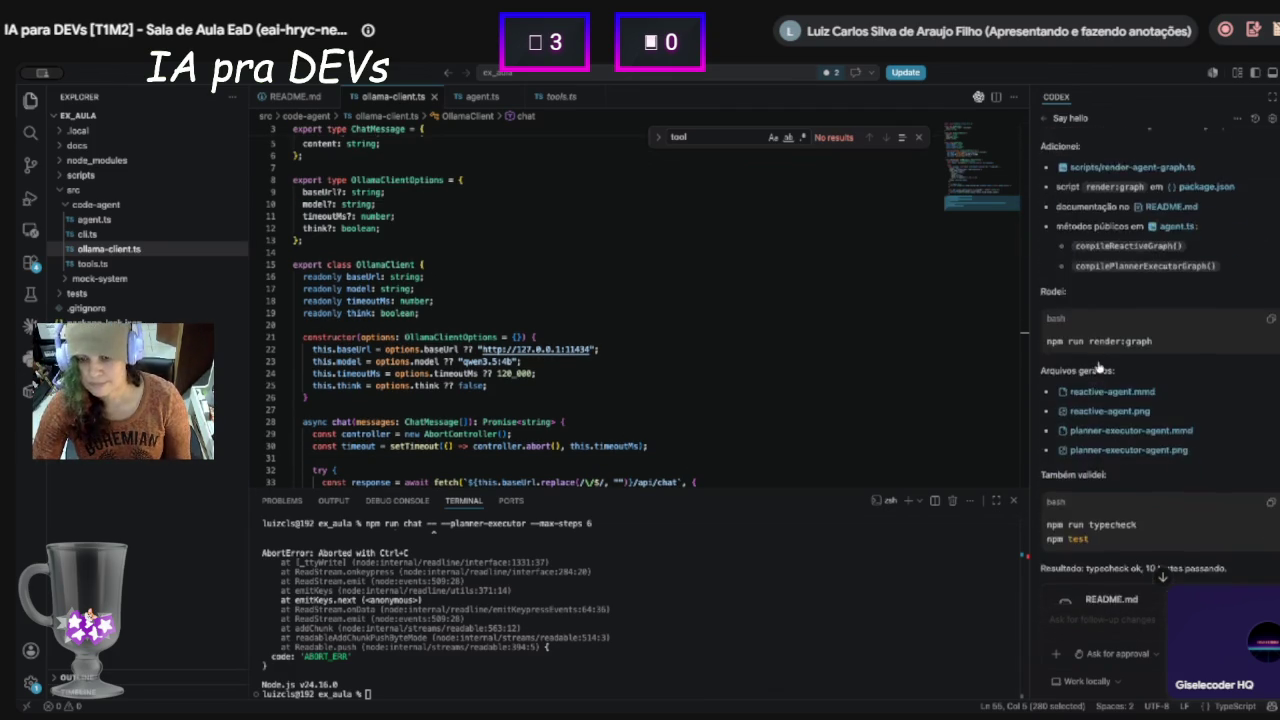
scroll(700, 300, "down", 9)
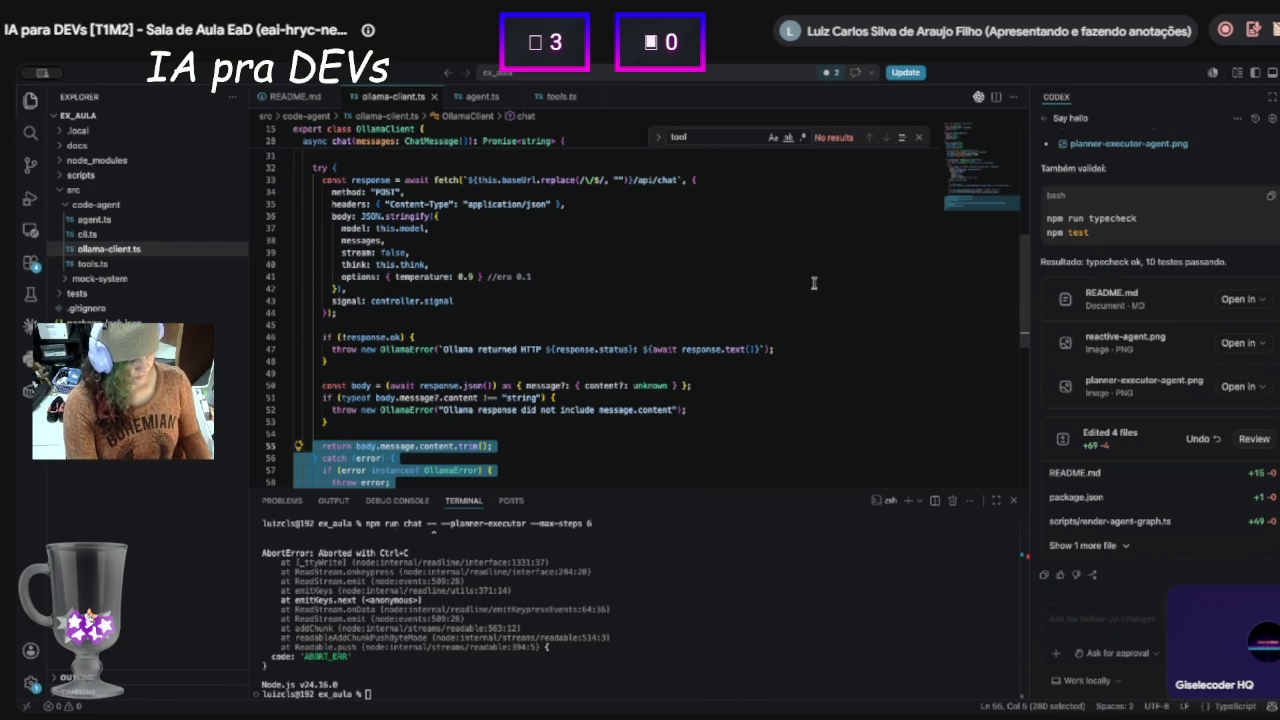
scroll(650, 376, "down", 4)
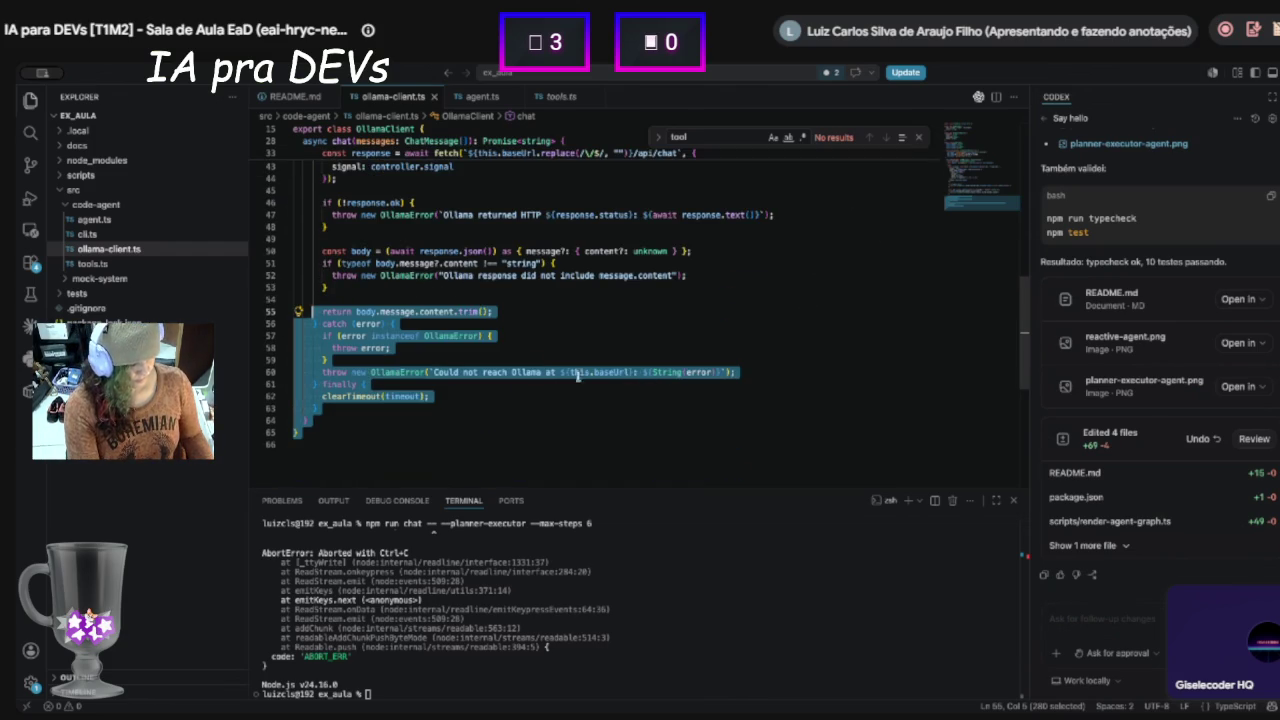
left_click(421, 432)
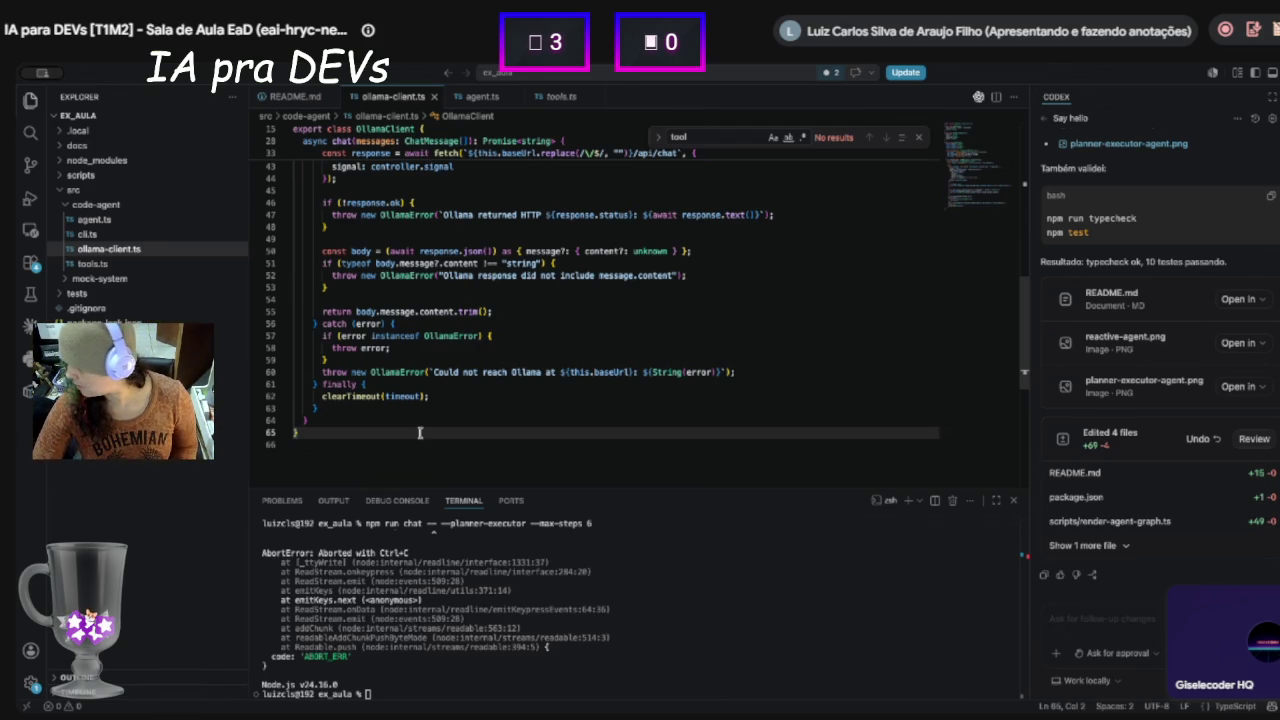
left_click(162, 221)
scroll(440, 280, "down", 5)
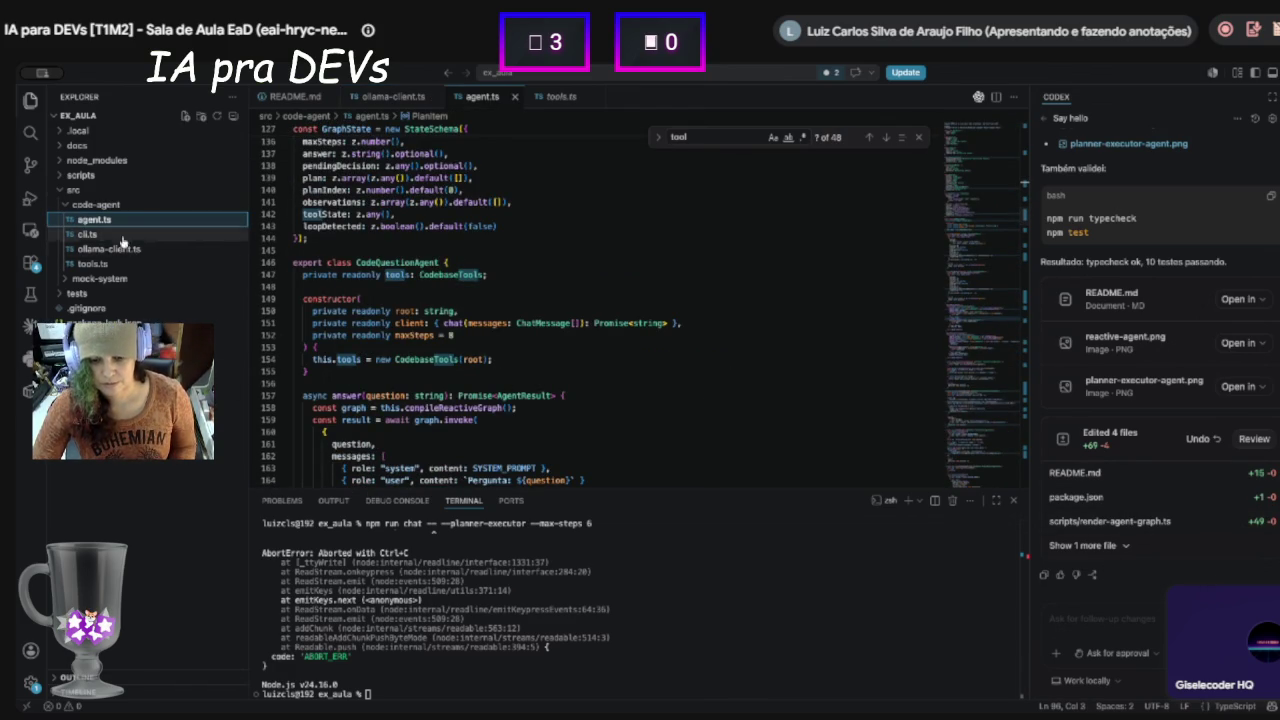
scroll(421, 288, "up", 4)
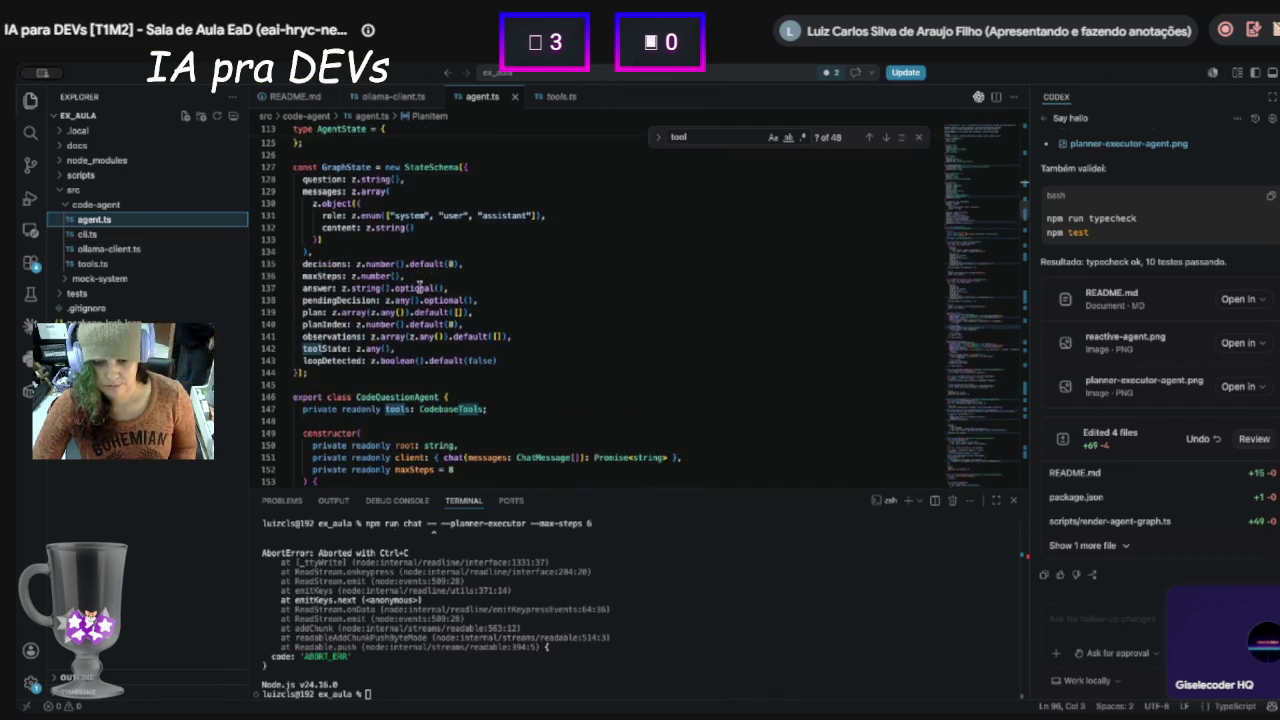
scroll(405, 275, "up", 3)
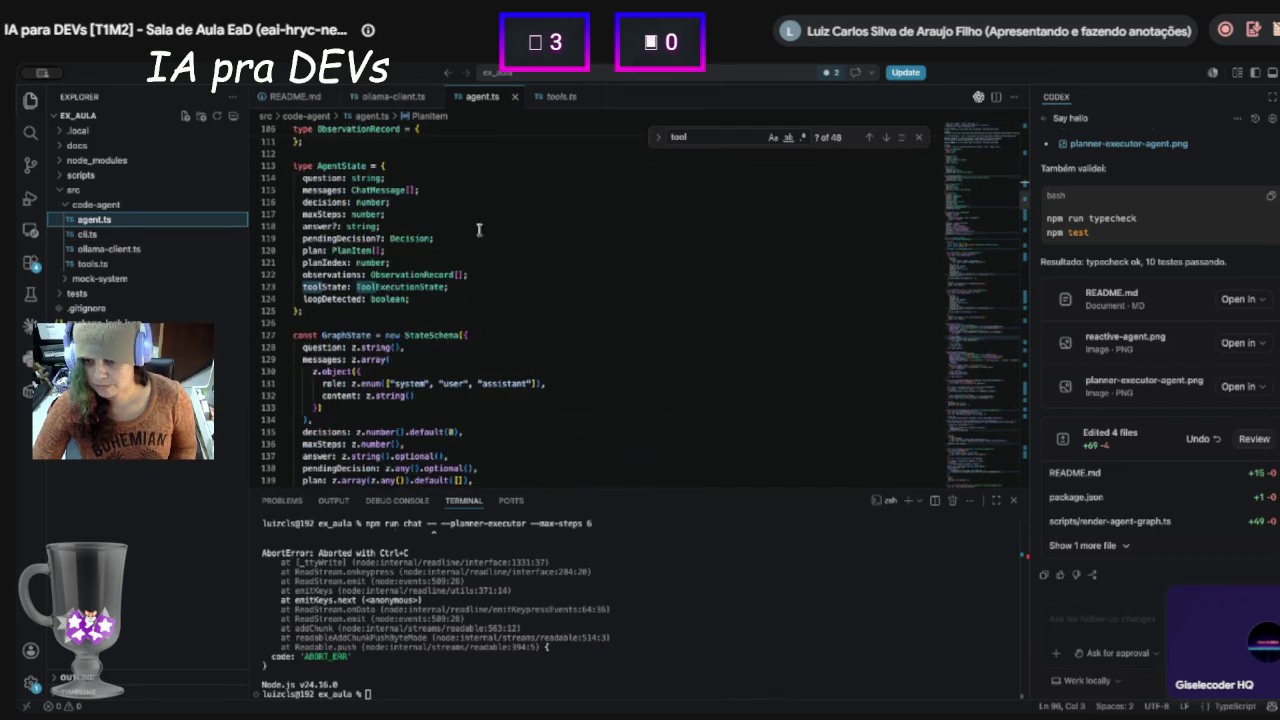
left_click_drag(323, 231, 294, 390)
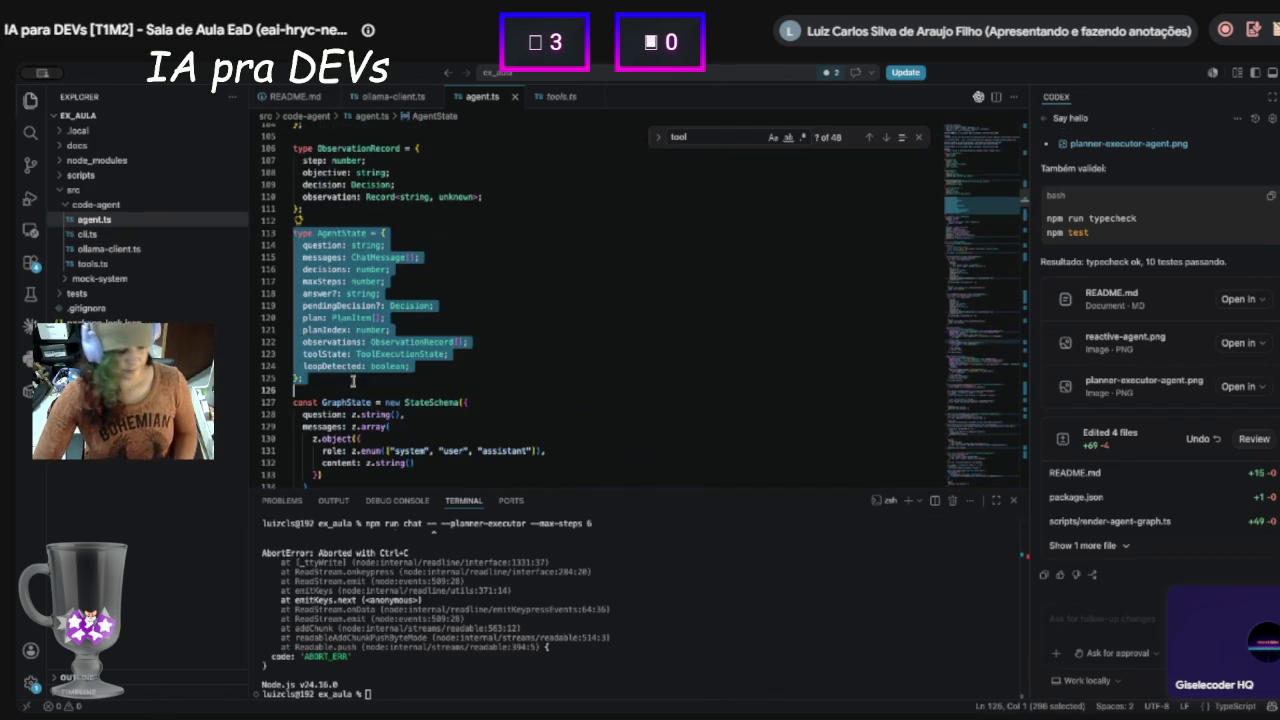
scroll(381, 376, "down", 15)
scroll(381, 376, "down", 3)
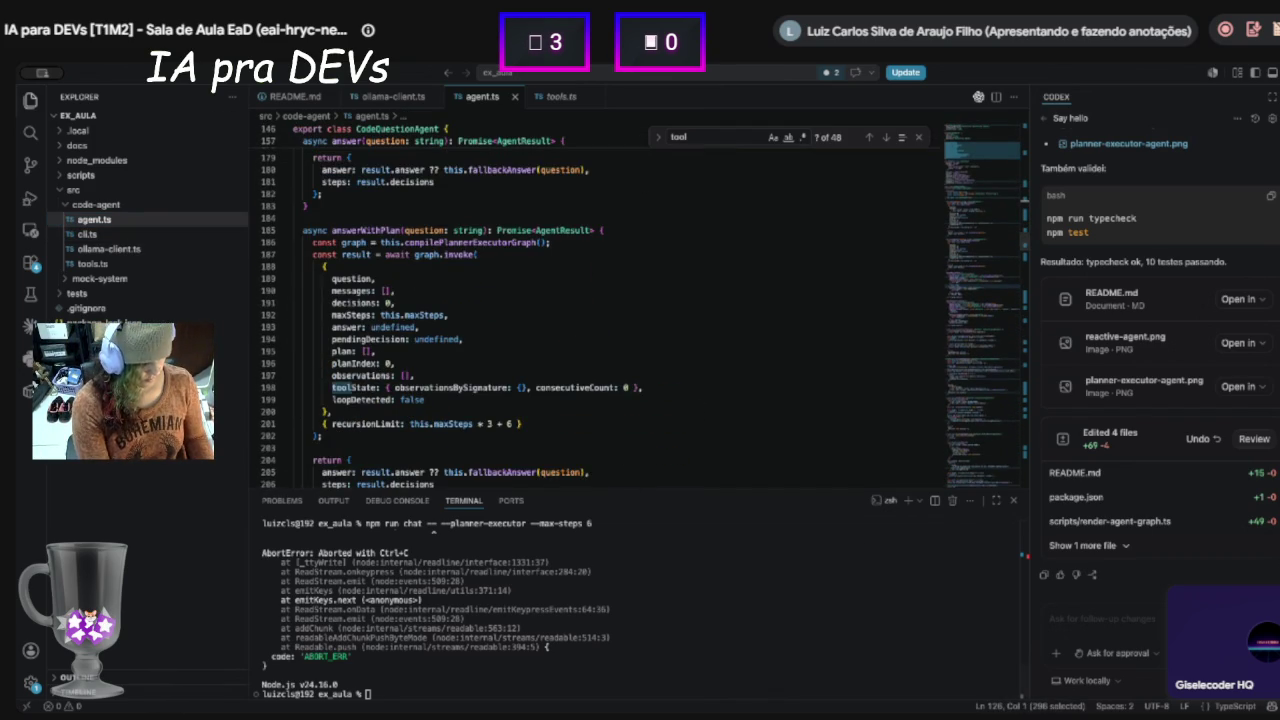
scroll(1153, 425, "up", 2)
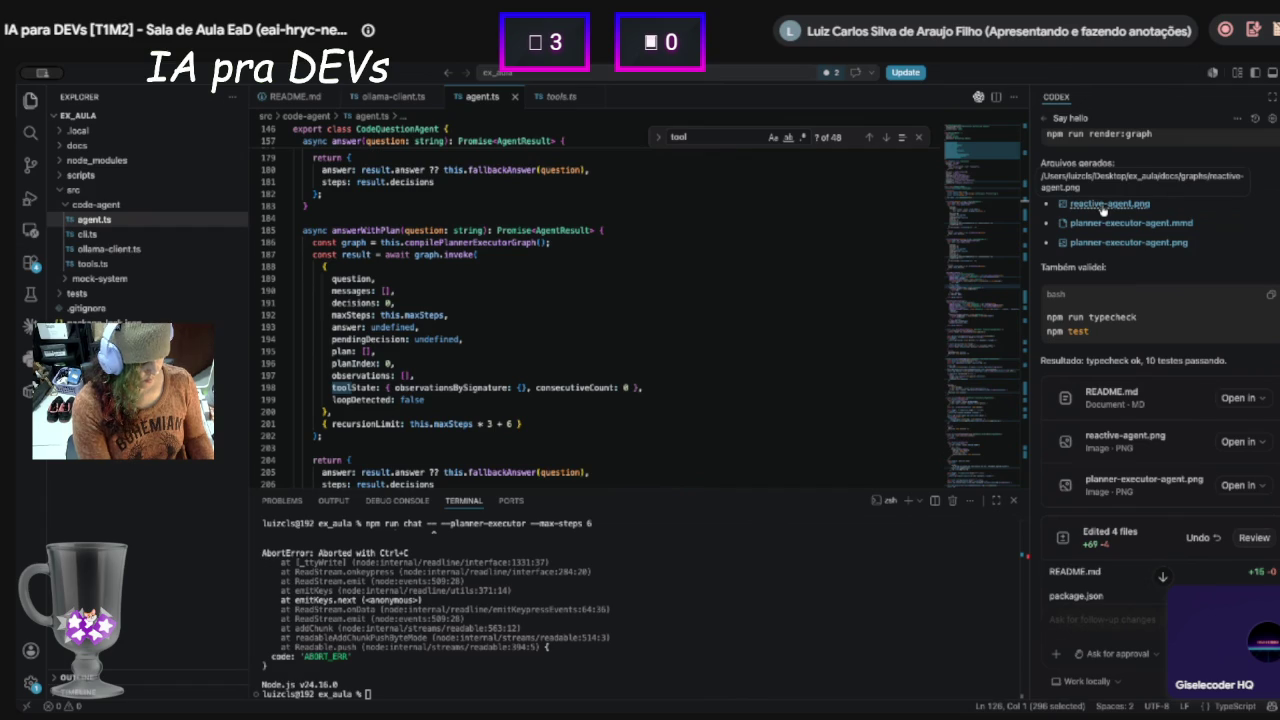
Step: Open planner-executor-agent.png from docs/graphs and split agent.ts beside it, closing the 'tool' search
left_click(98, 145)
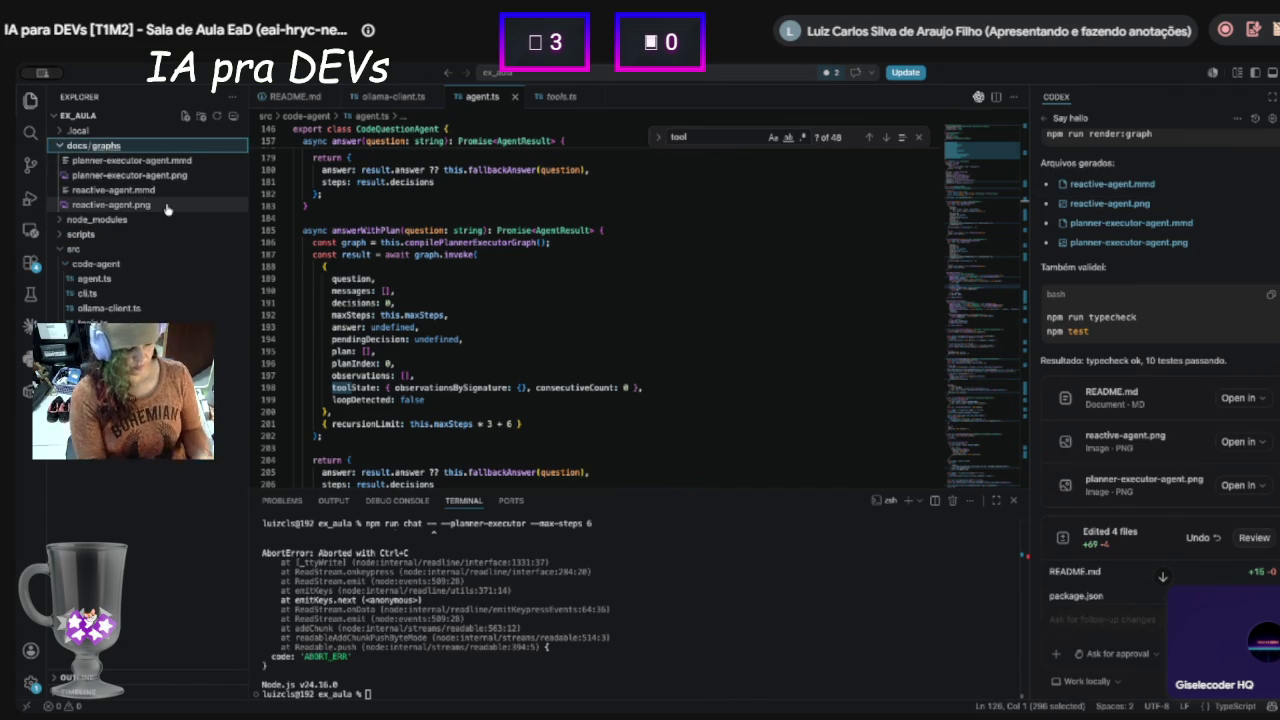
left_click(180, 175)
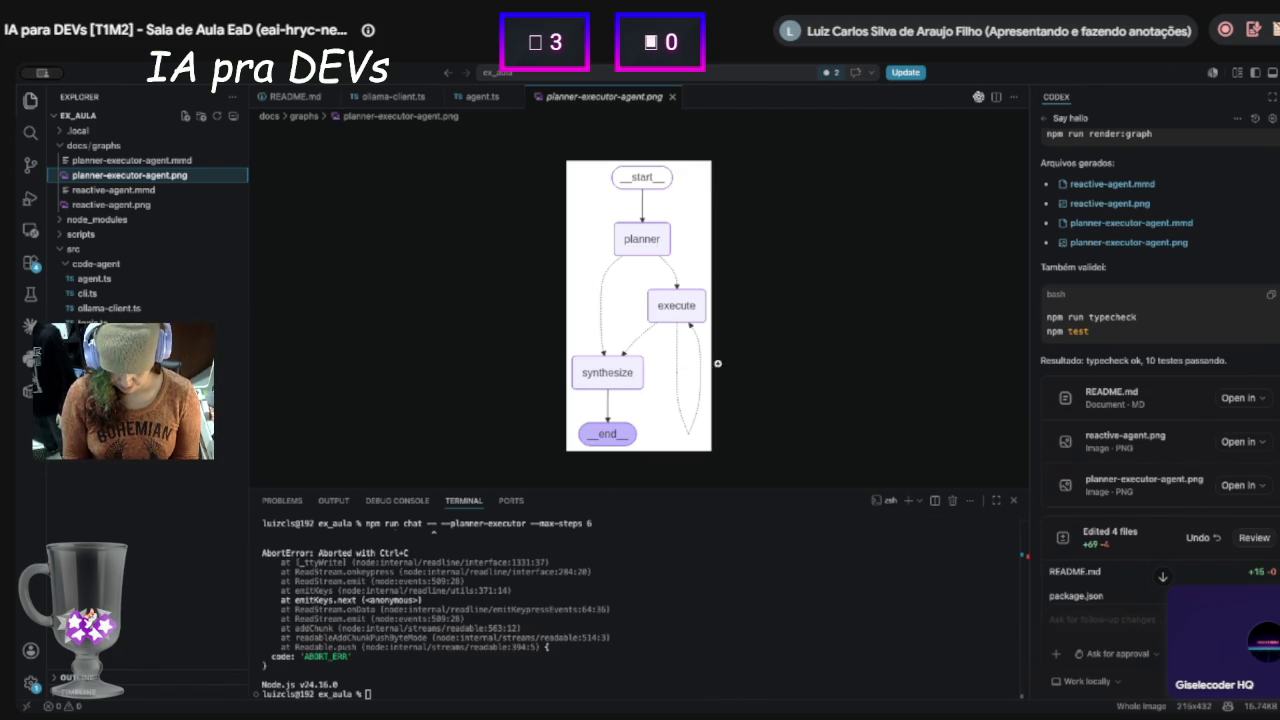
mouse_move(366, 104)
left_mouse_down()
mouse_move(490, 98)
mouse_move(766, 131)
mouse_move(904, 190)
left_mouse_up()
left_click_drag(906, 314, 1016, 339)
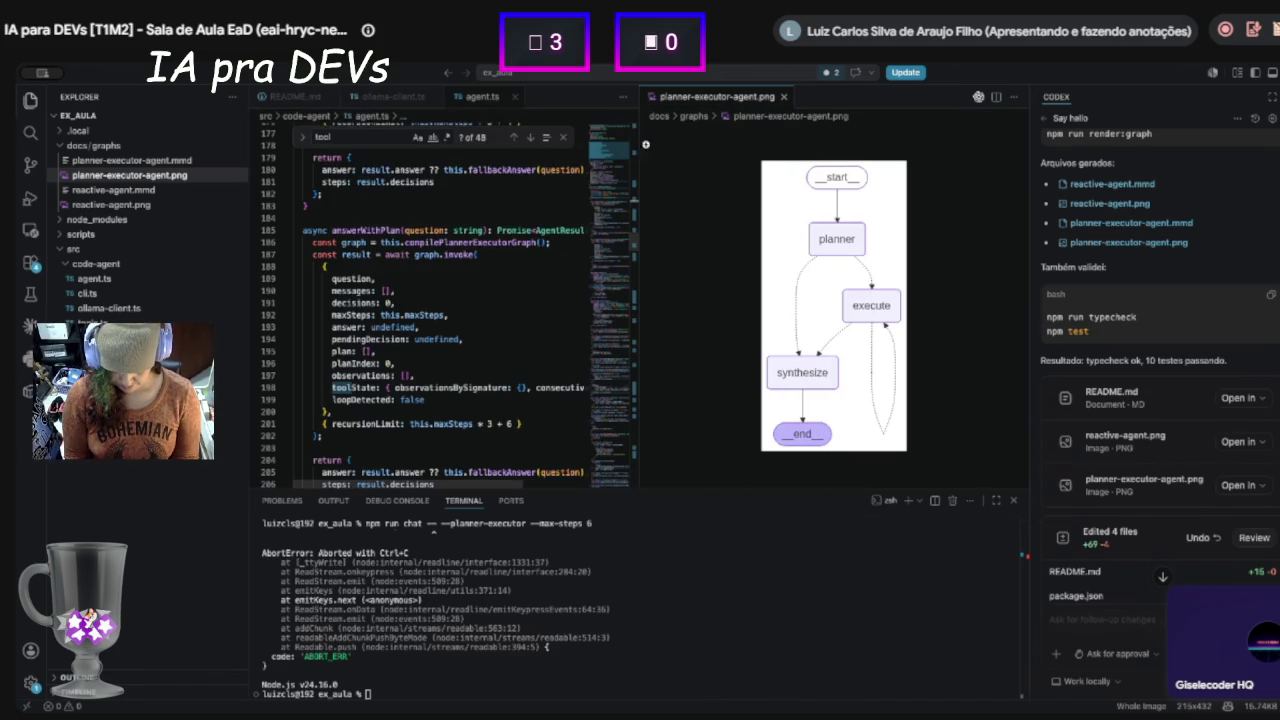
left_click(562, 138)
scroll(456, 250, "down", 5)
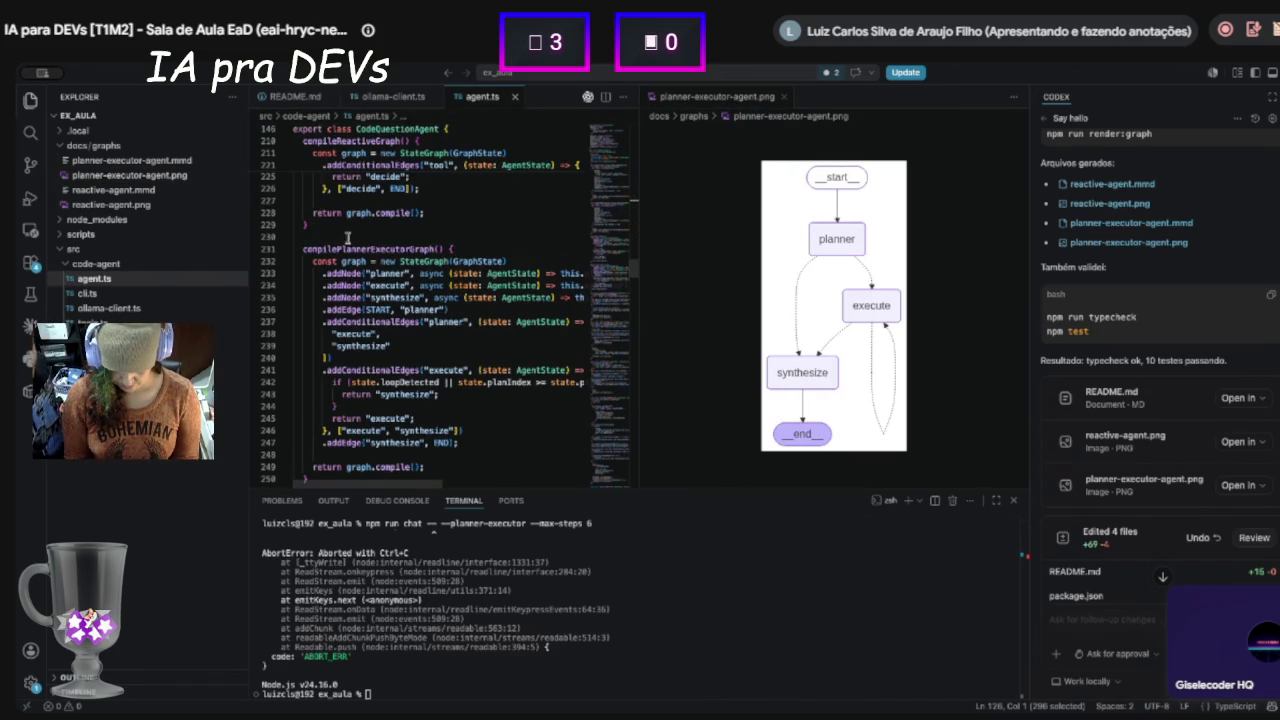
scroll(532, 231, "down", 1)
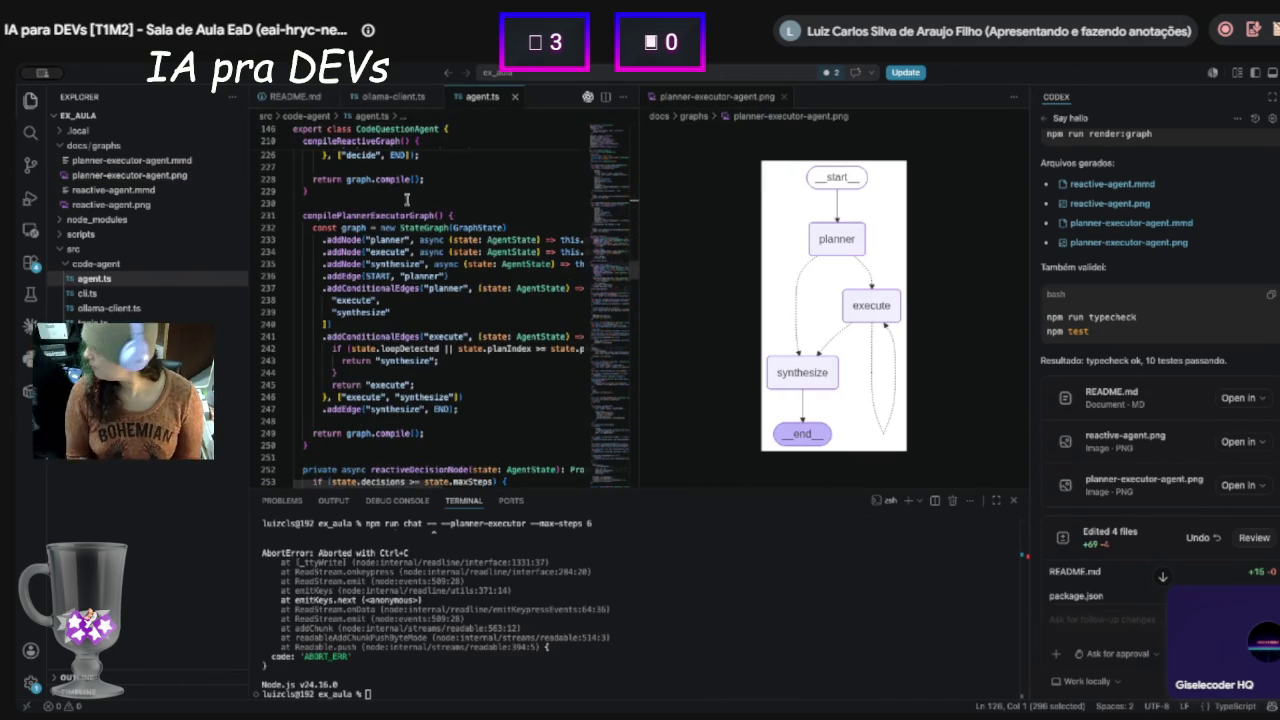
scroll(404, 204, "down", 2)
Step: Select the planner and synthesize node names plus START and END in compilePlannerExecutorGraph
left_click(331, 173)
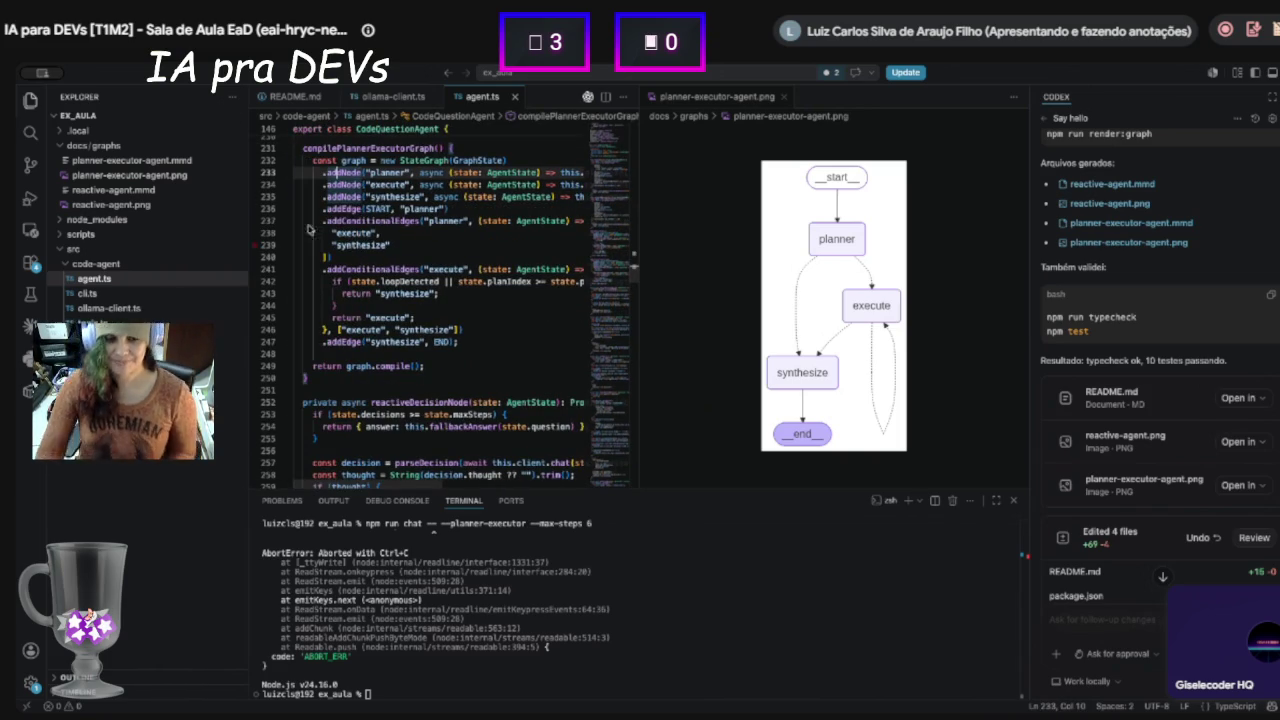
double_click(384, 172)
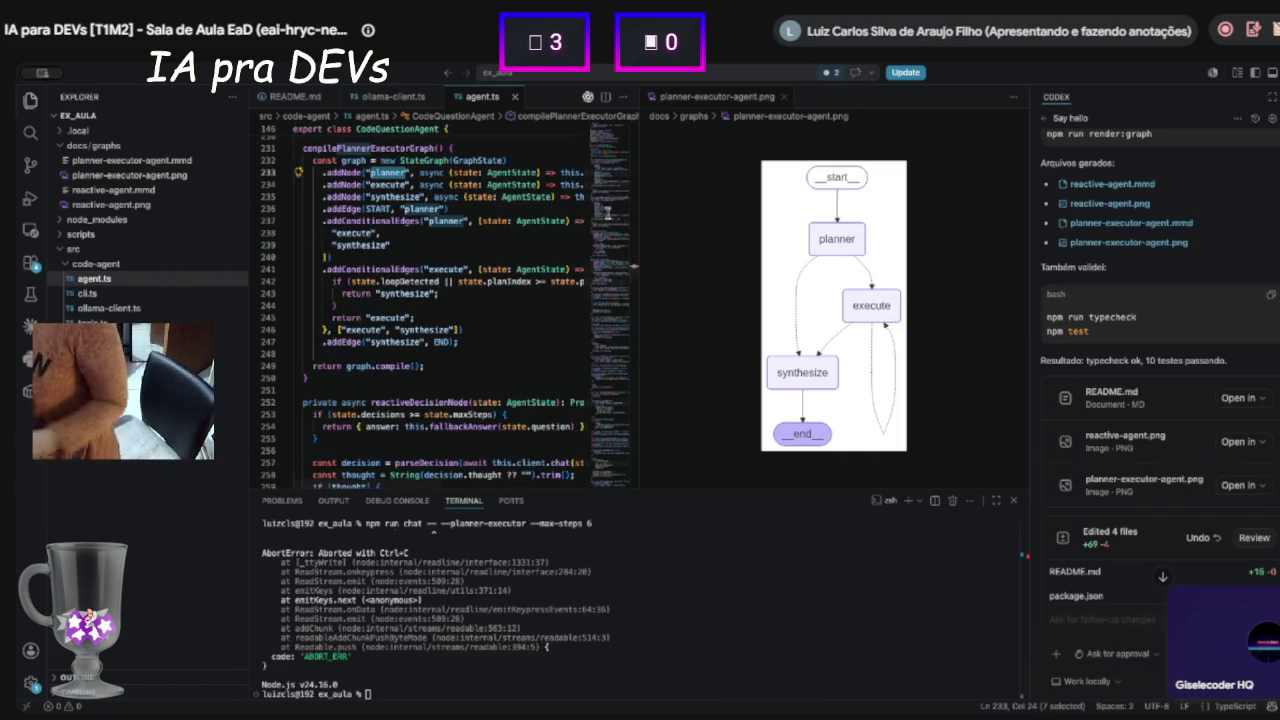
double_click(381, 184)
double_click(388, 196)
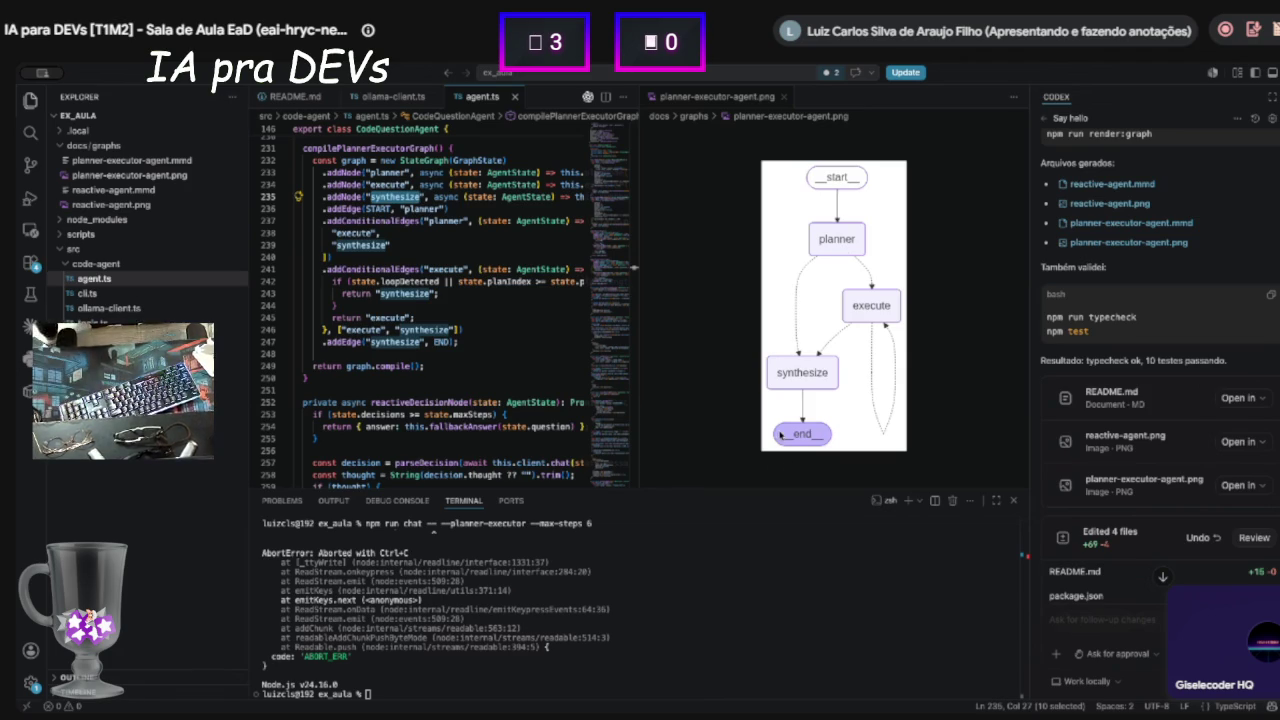
double_click(378, 208)
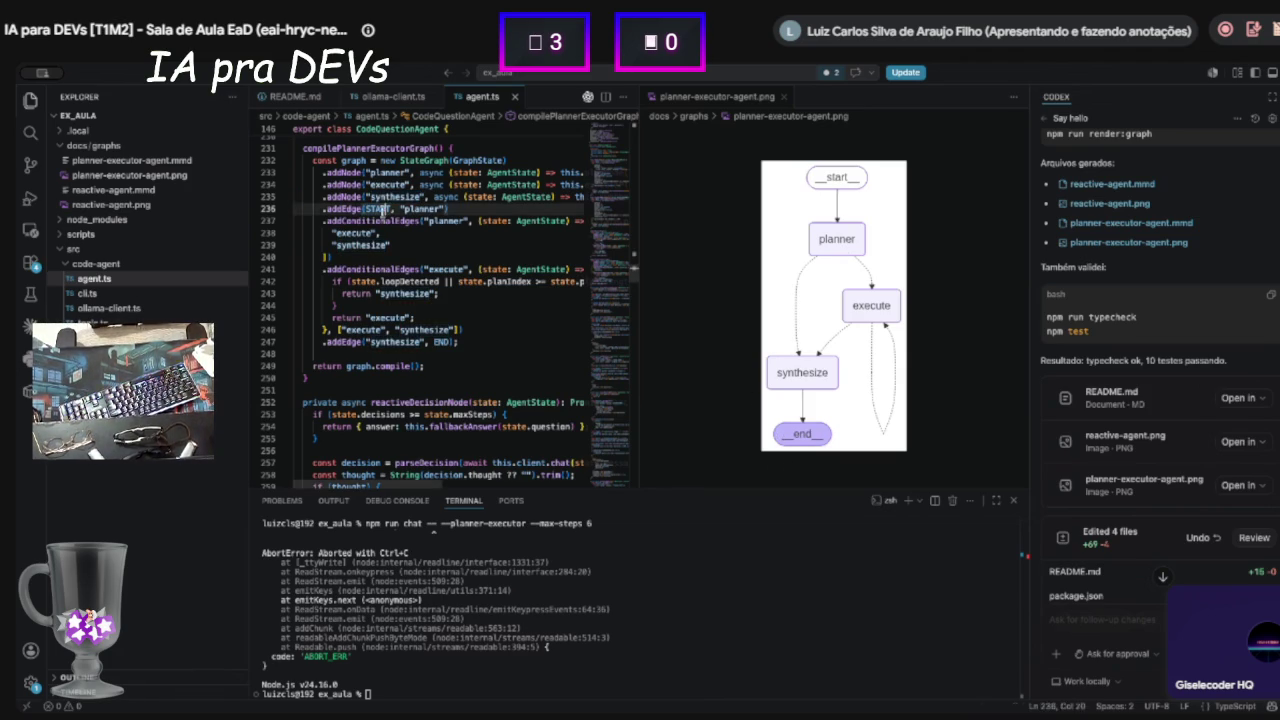
double_click(440, 342)
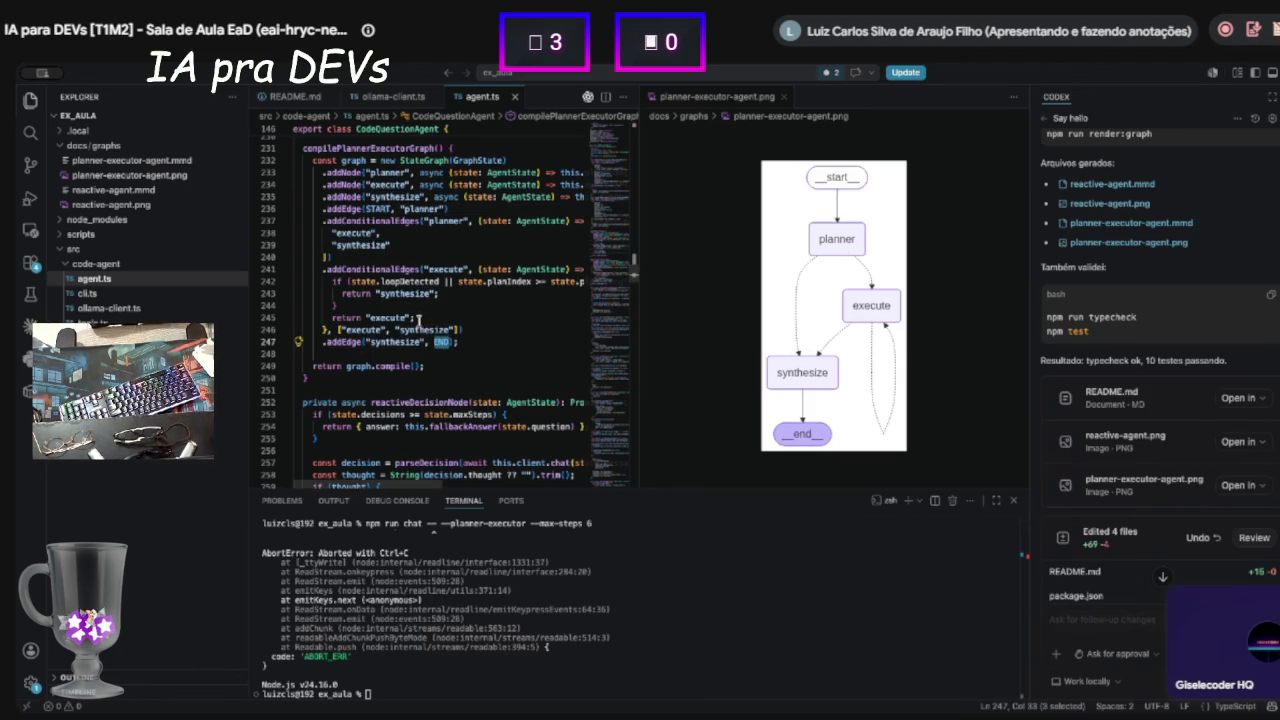
Step: Select the START-to-planner edge, planner's execute/synthesize routes, and the execute conditional edges block
left_click_drag(316, 208, 463, 210)
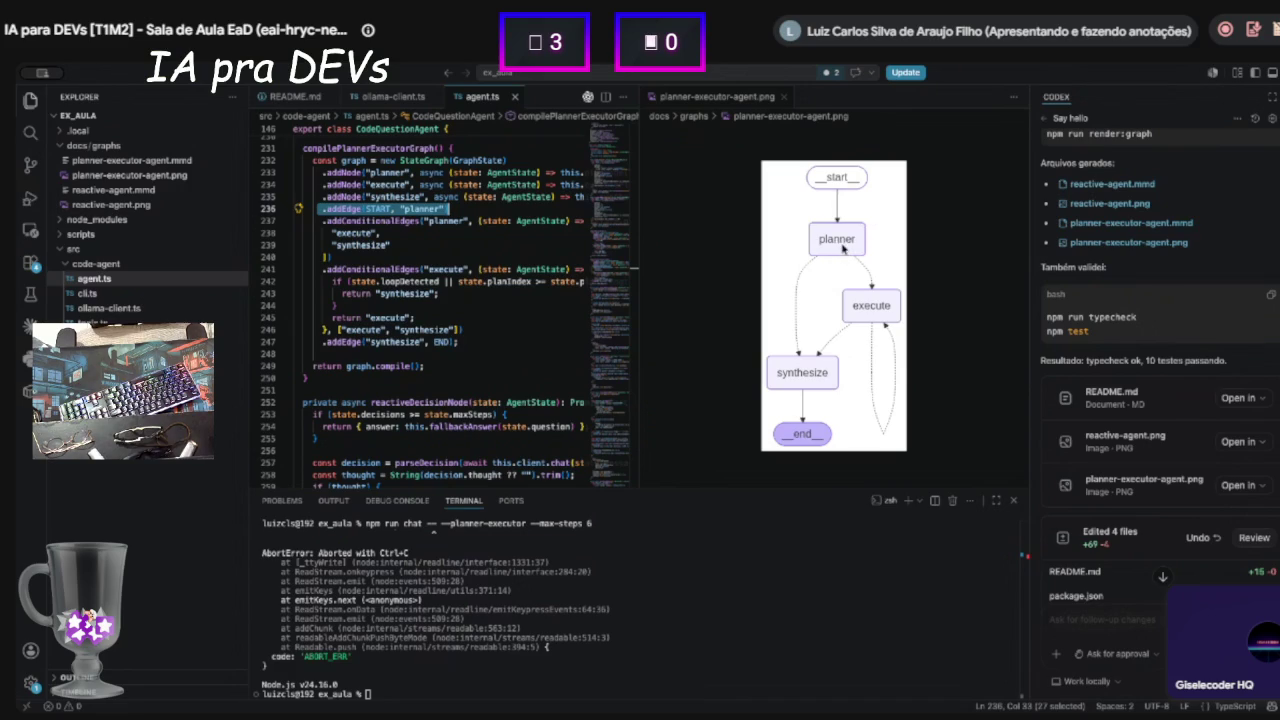
left_click_drag(322, 221, 362, 258)
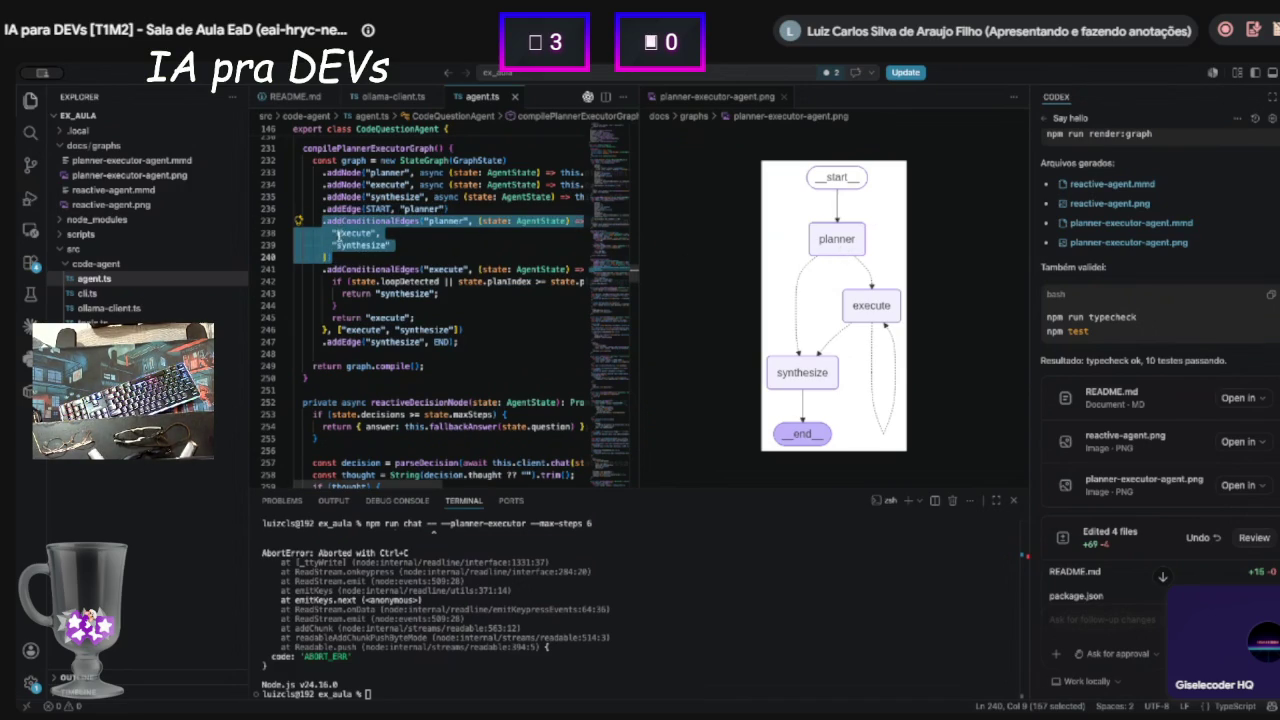
double_click(355, 232)
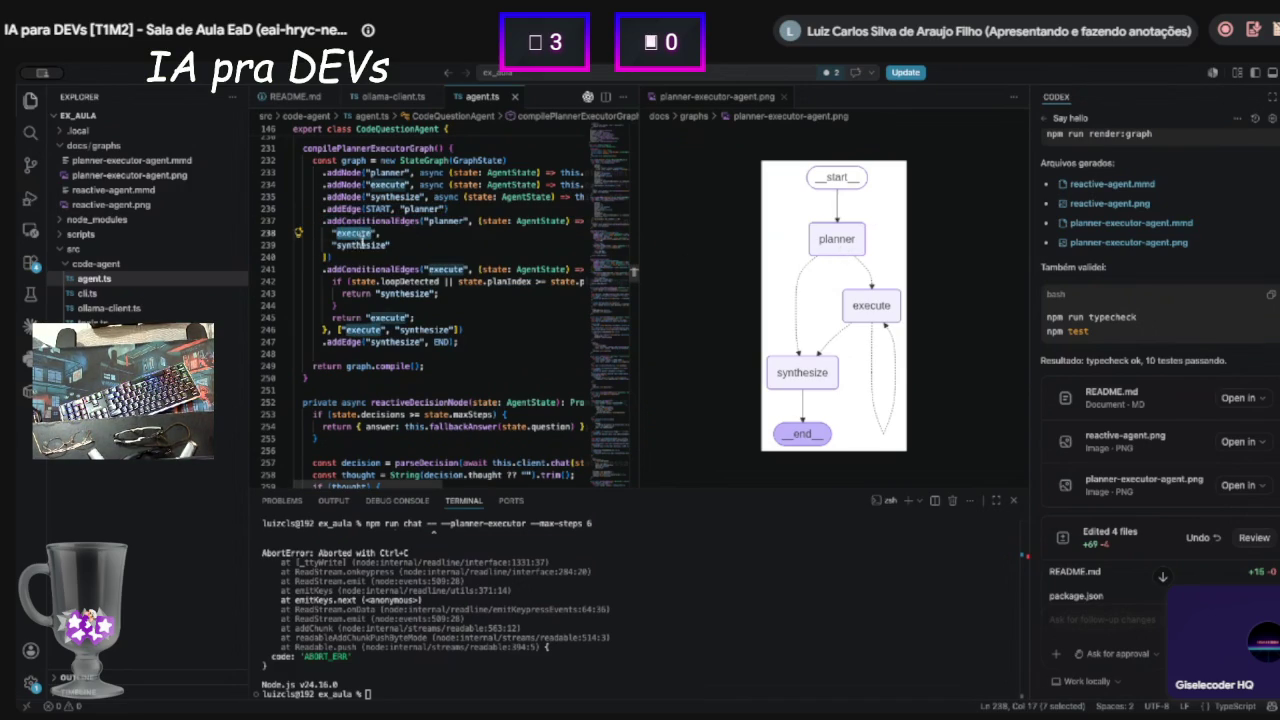
double_click(360, 245)
scroll(443, 245, "down", 1)
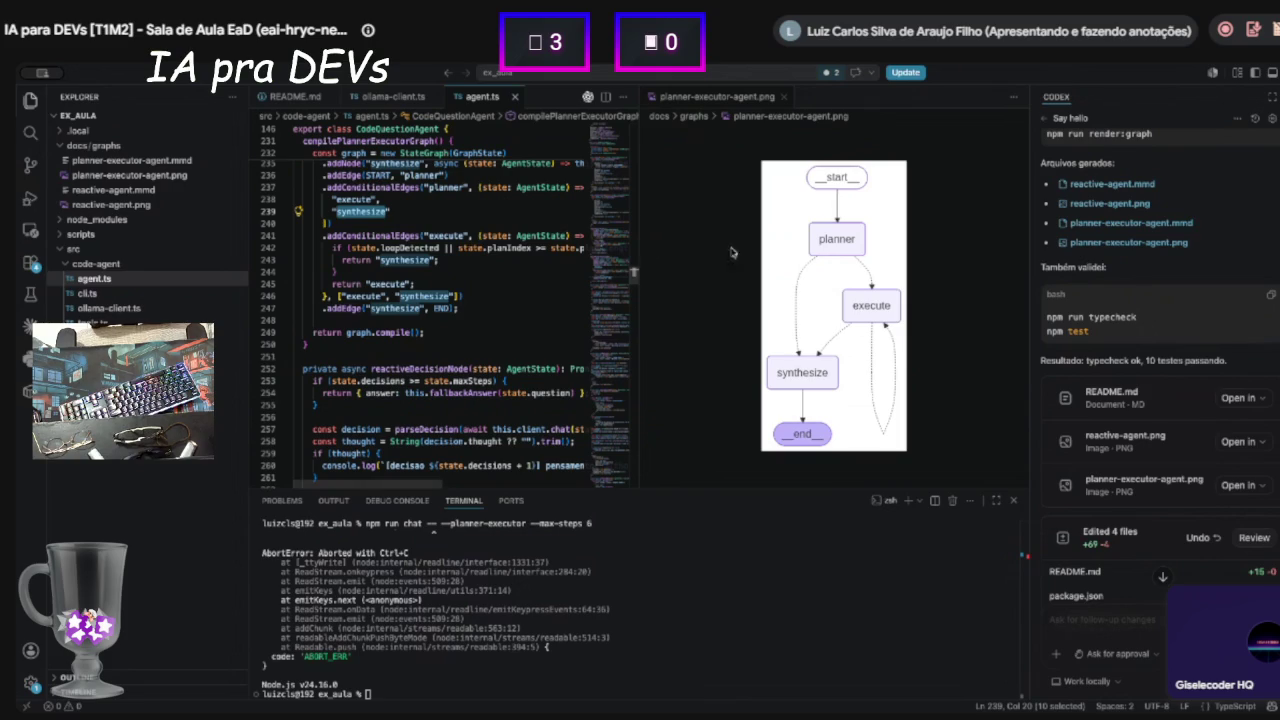
mouse_move(320, 236)
left_mouse_down()
mouse_move(430, 256)
mouse_move(463, 296)
left_mouse_up()
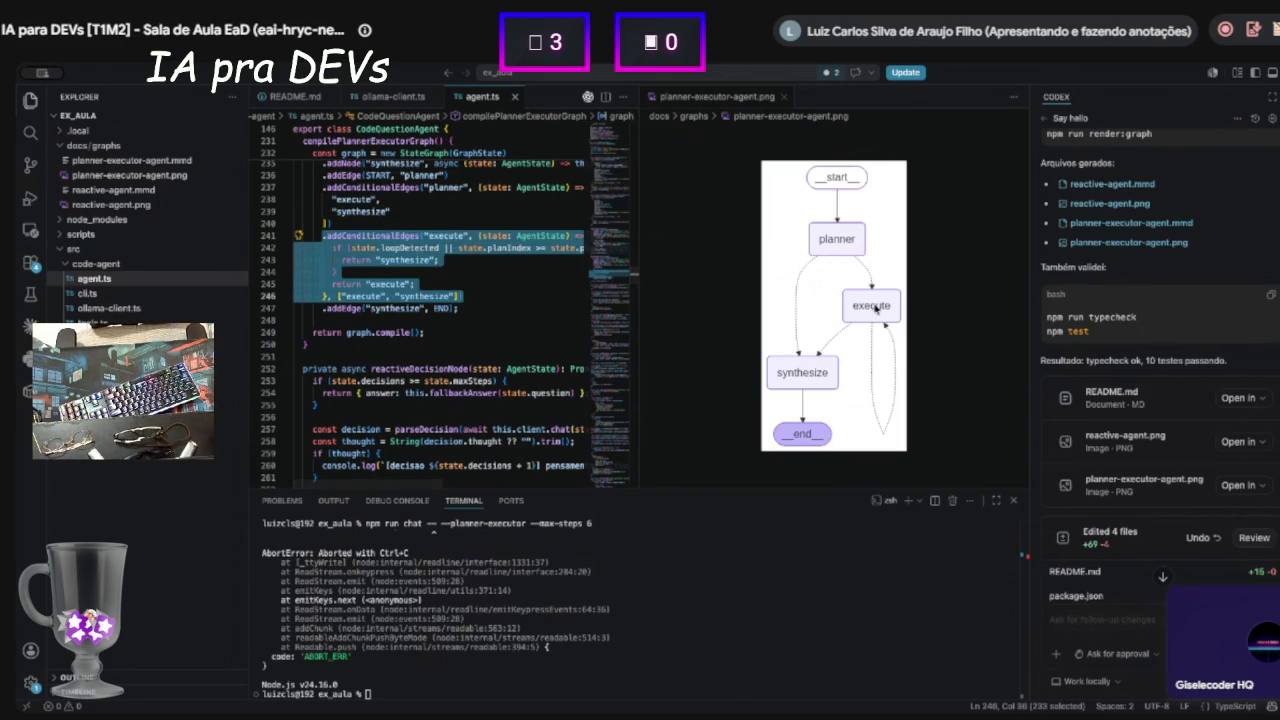
double_click(403, 261)
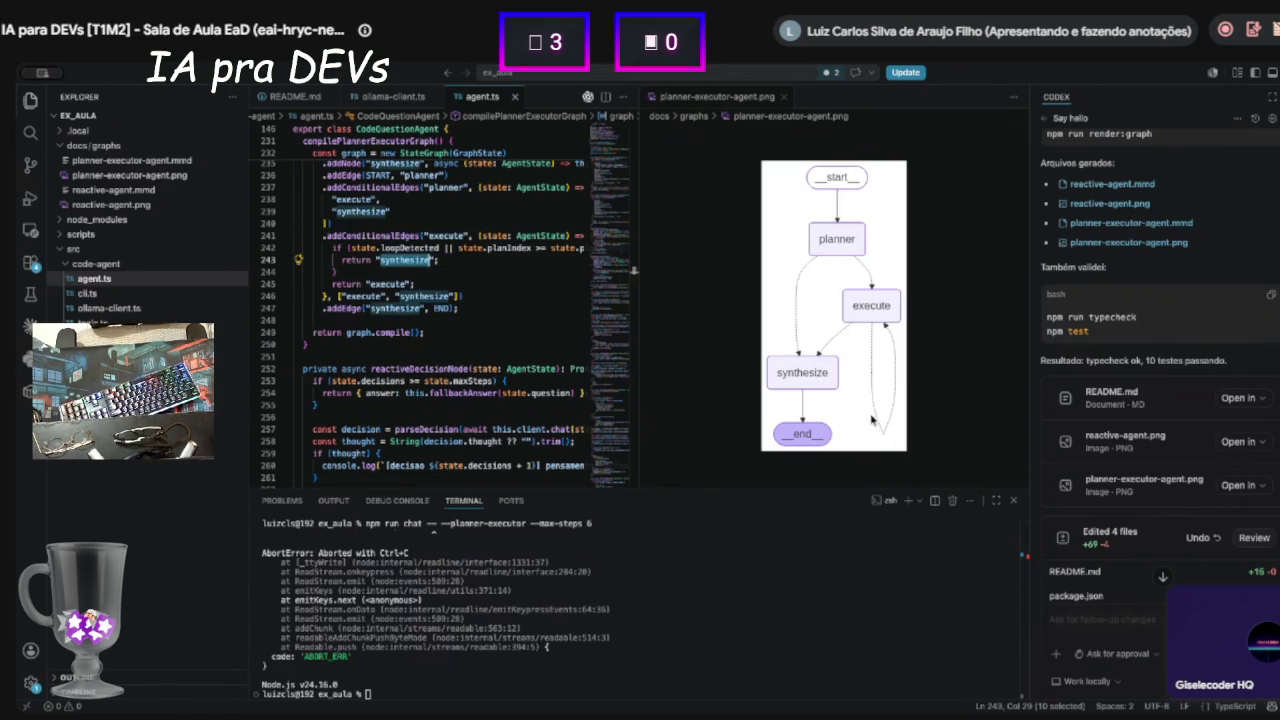
scroll(436, 247, "up", 1)
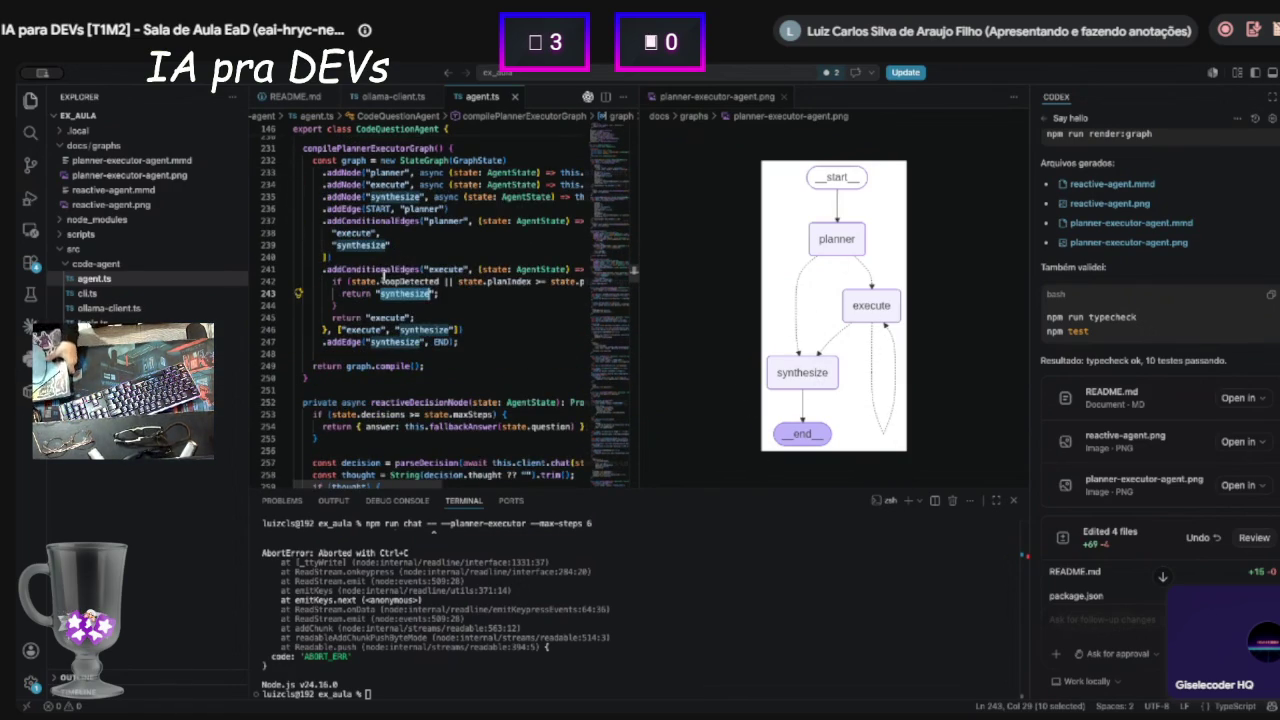
left_click(505, 292)
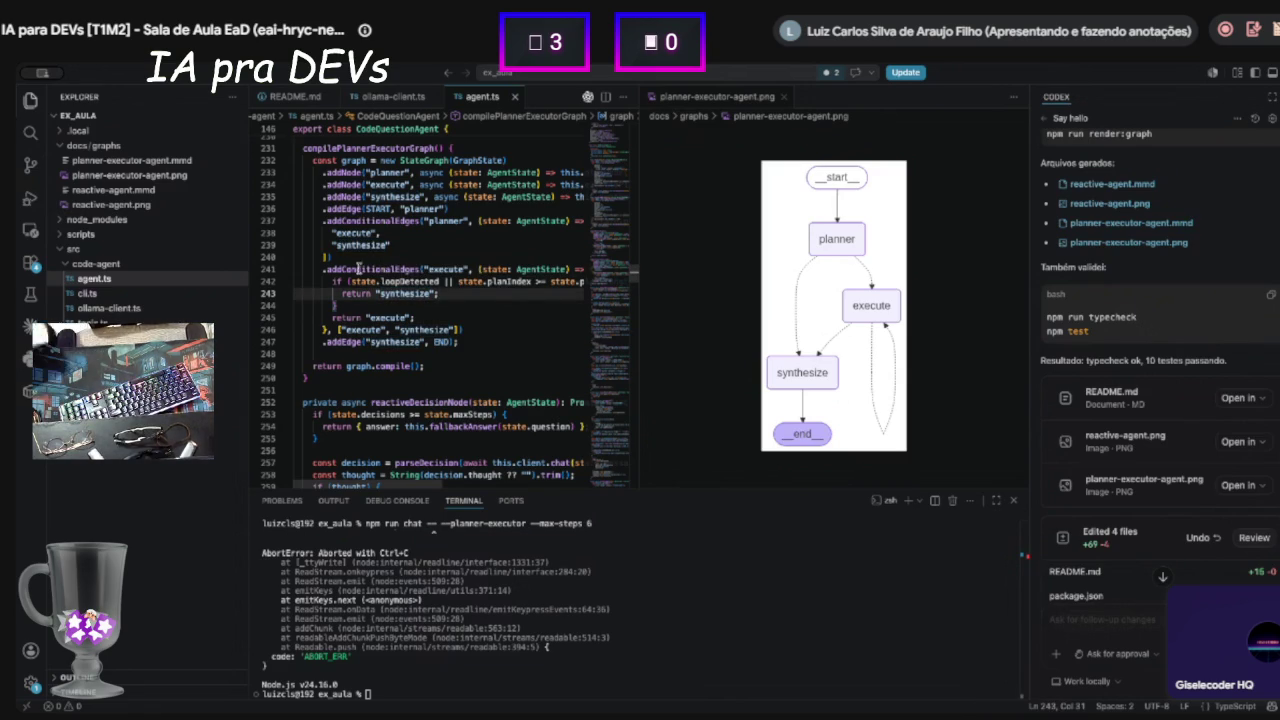
left_click_drag(322, 269, 470, 270)
scroll(452, 312, "right", 2)
scroll(452, 311, "left", 2)
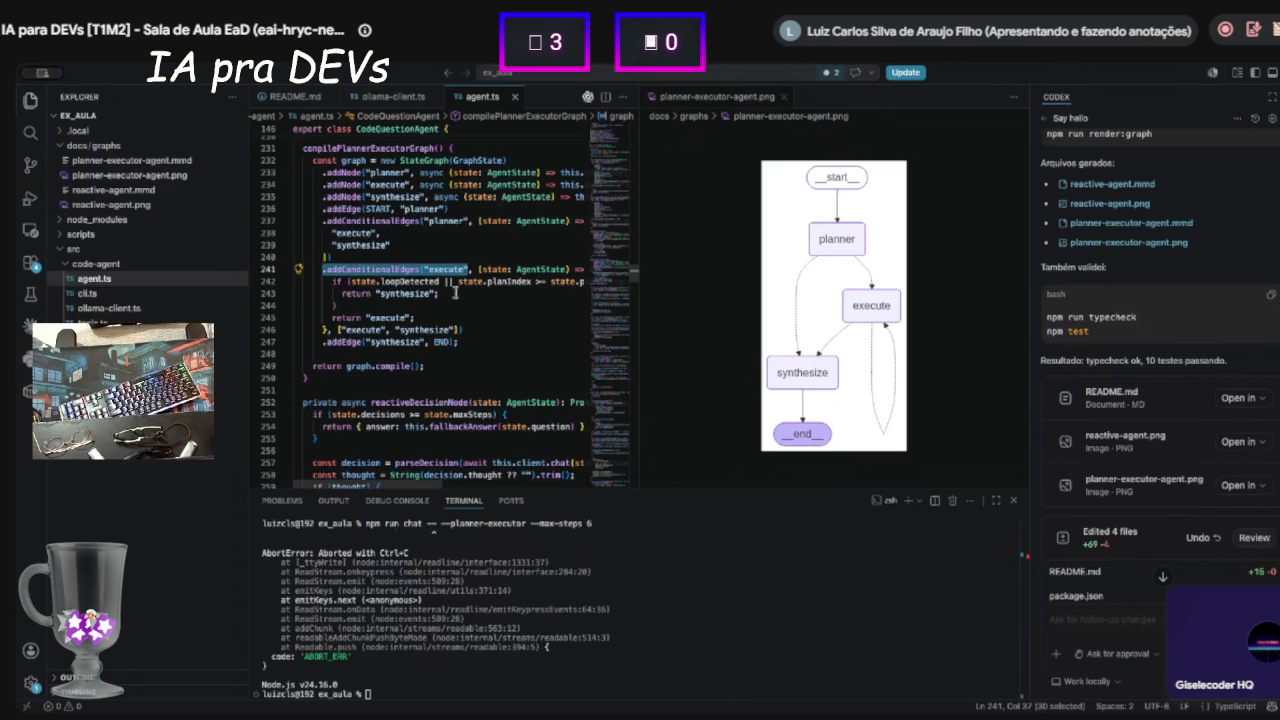
scroll(455, 292, "right", 1)
left_click_drag(500, 282, 420, 283)
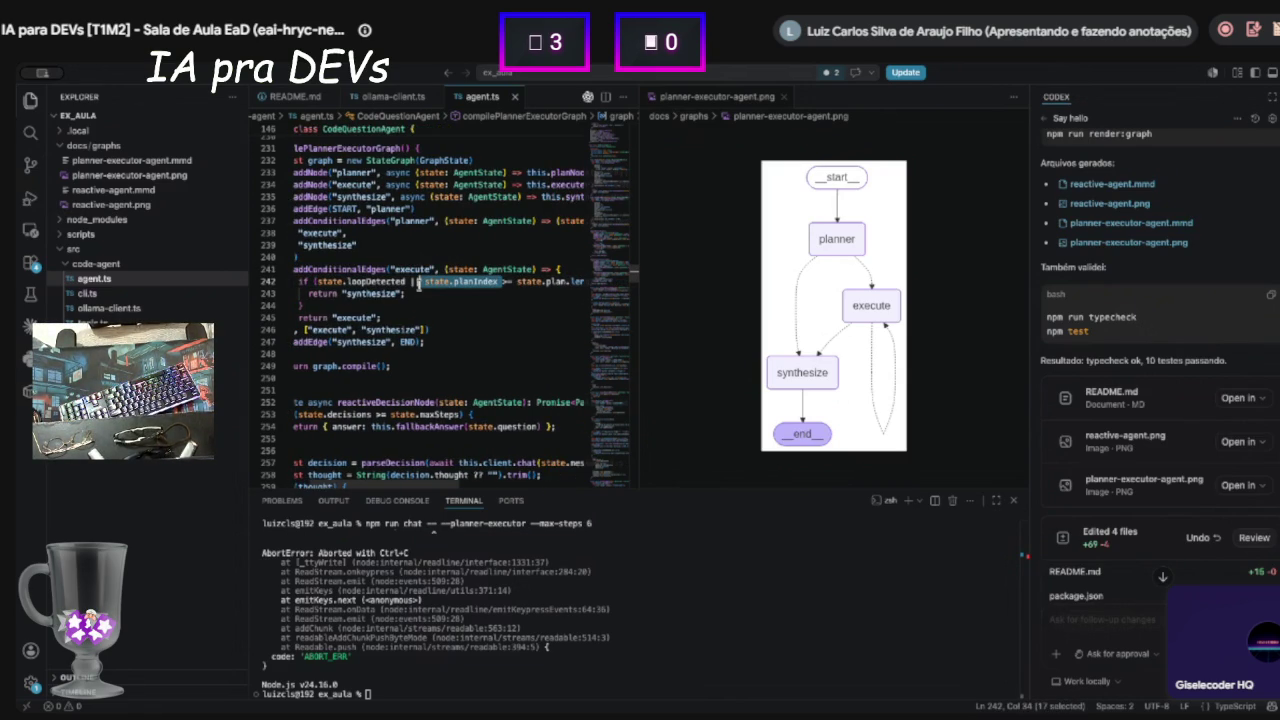
double_click(362, 282)
scroll(530, 298, "right", 2)
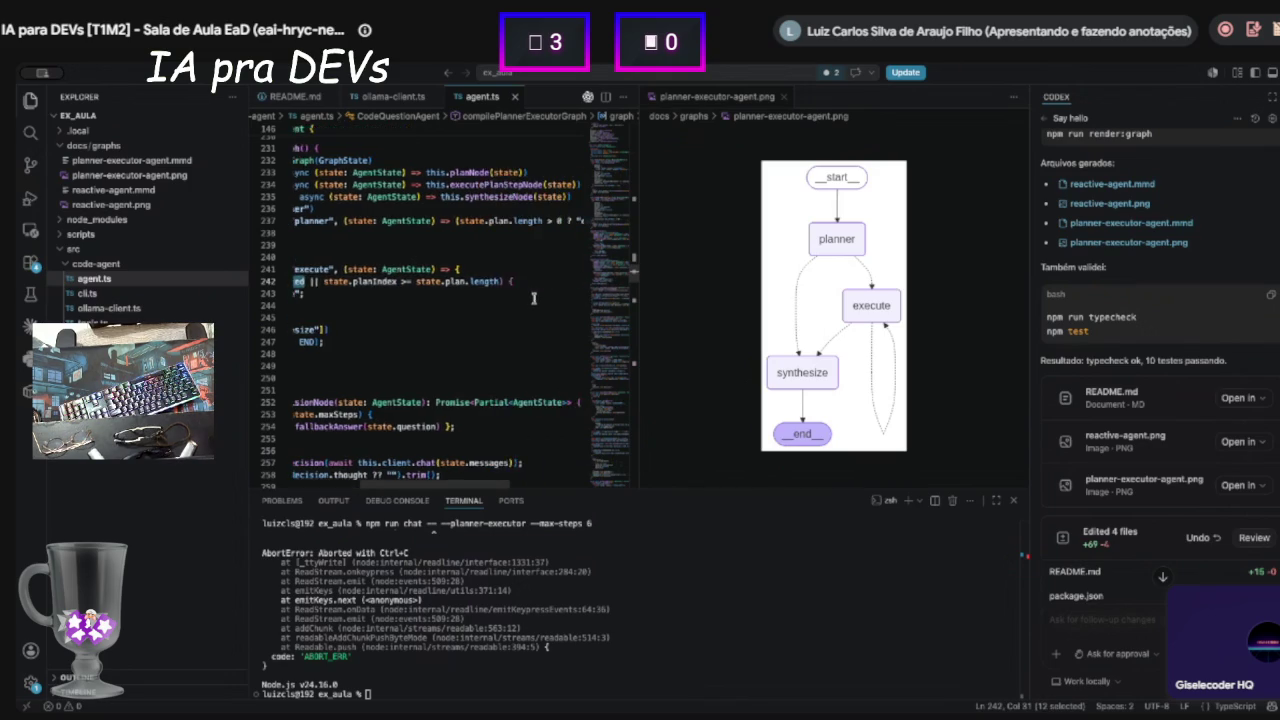
scroll(524, 301, "left", 3)
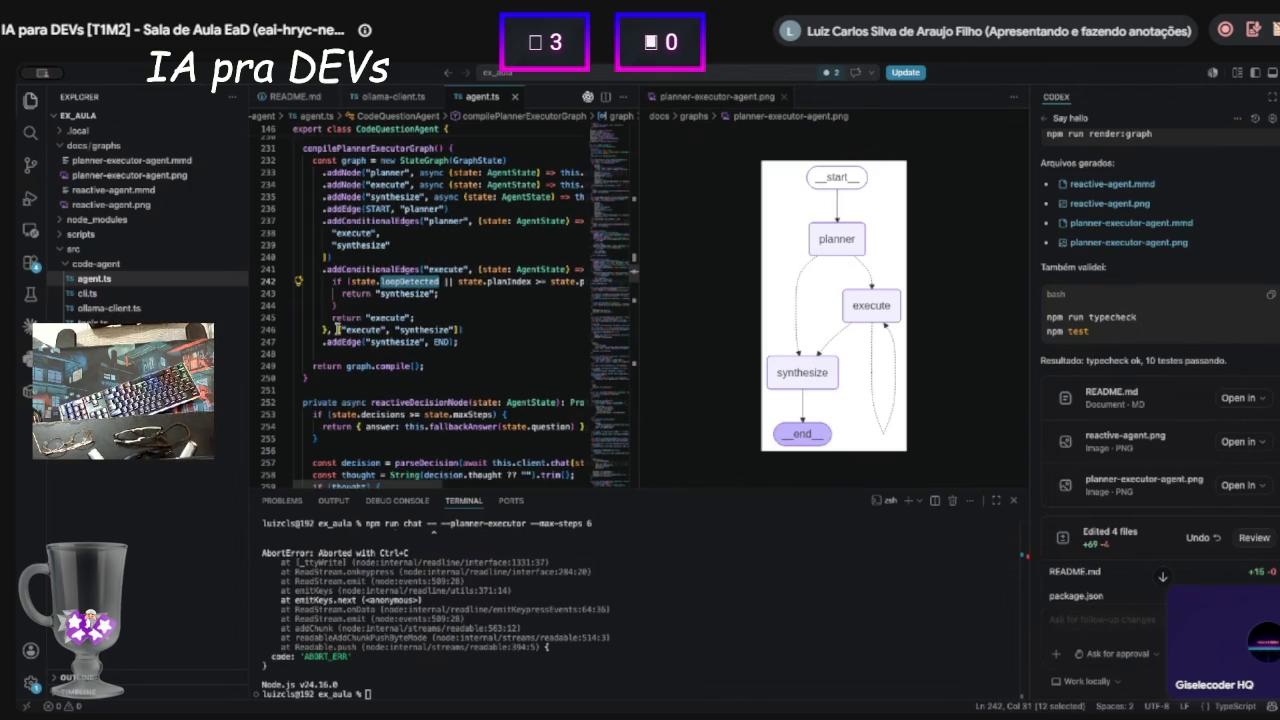
left_click_drag(336, 329, 488, 328)
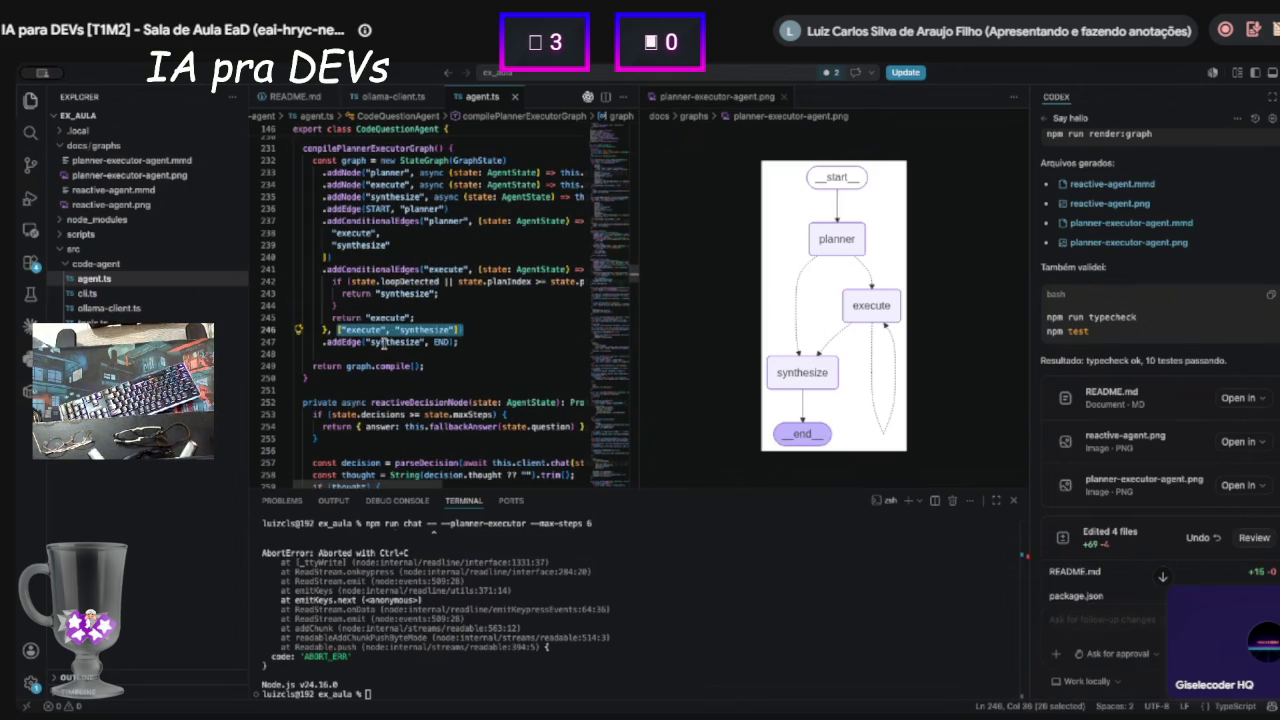
left_click_drag(369, 342, 457, 342)
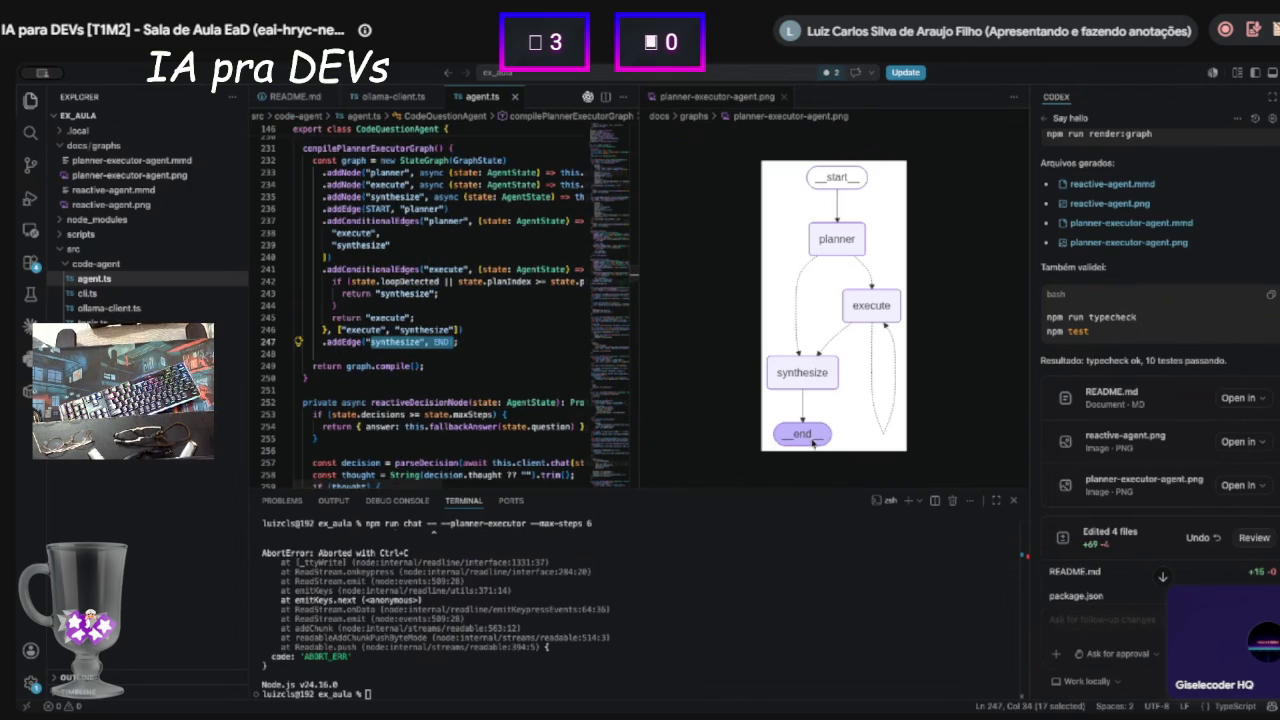
left_click_drag(340, 329, 459, 329)
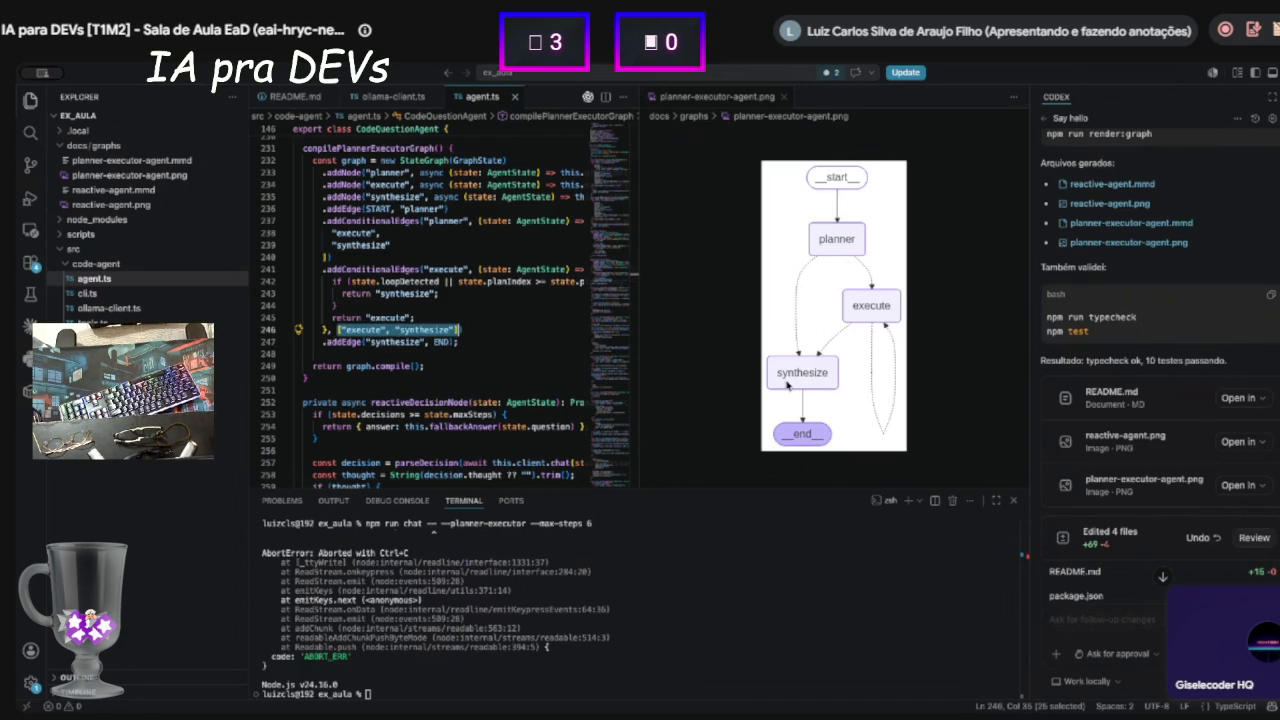
left_click_drag(365, 342, 457, 342)
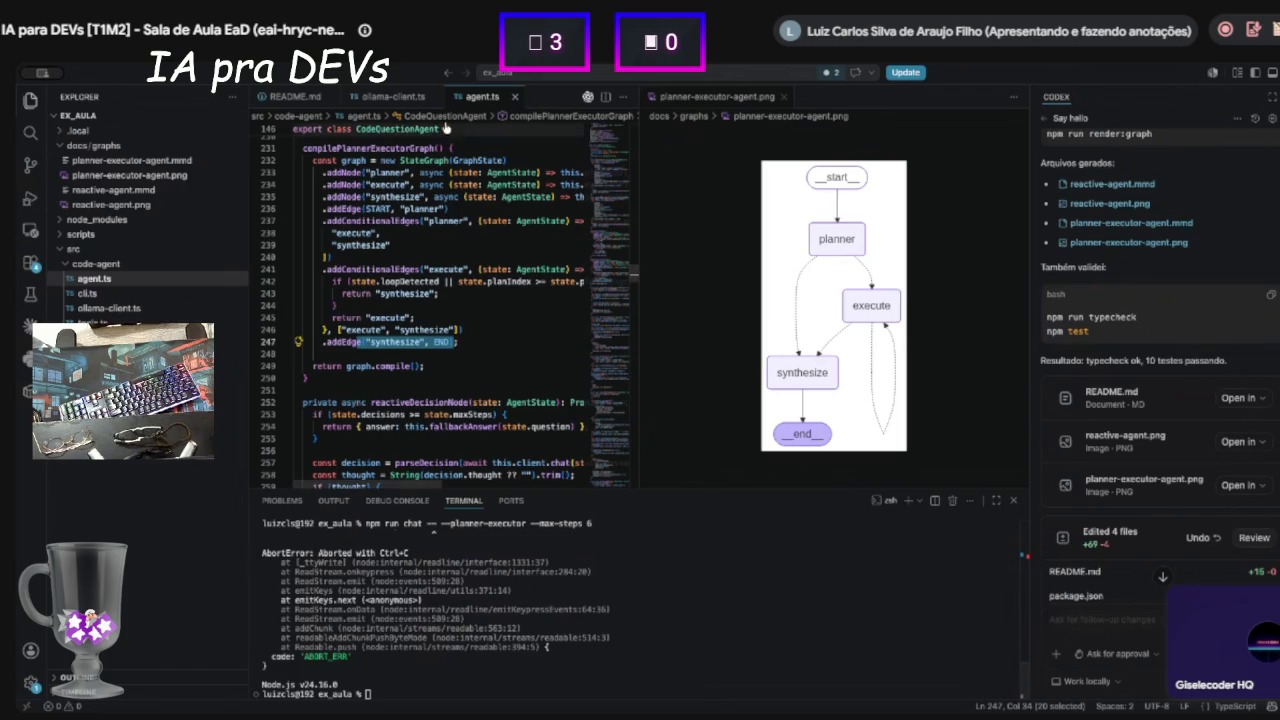
left_click(110, 204)
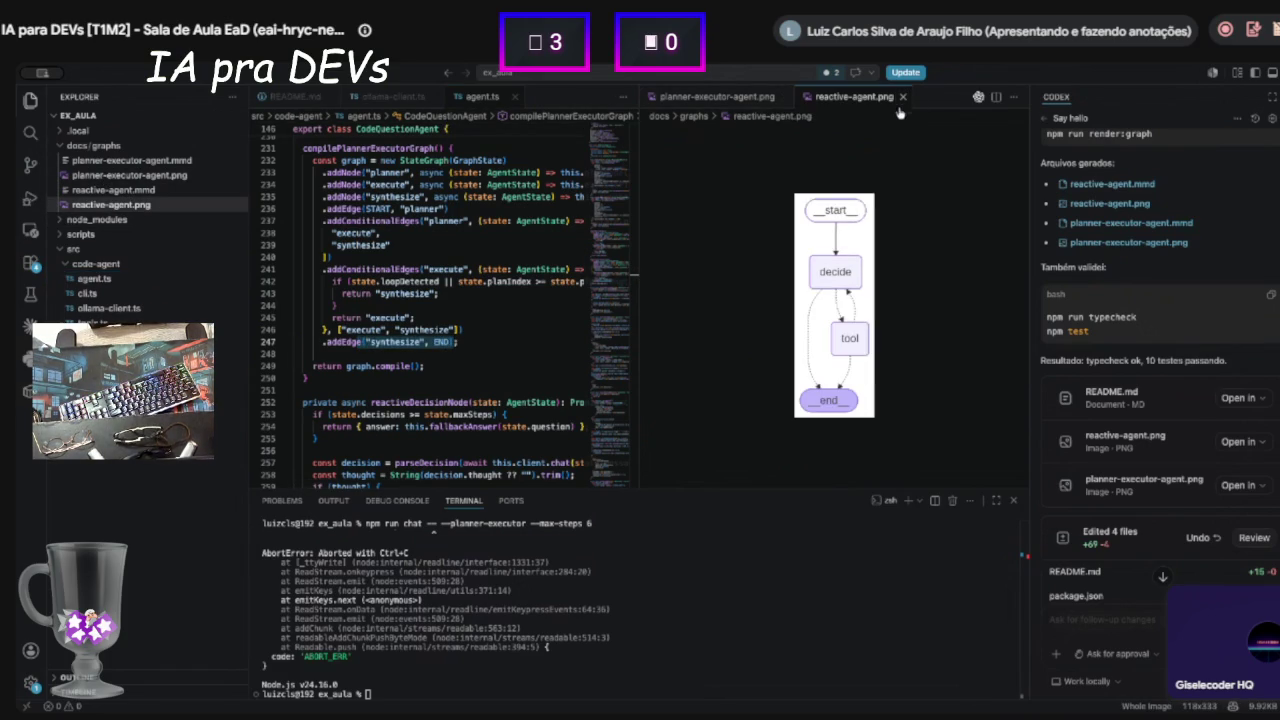
Step: Scroll agent.ts up and down through the answer methods beside reactive-agent.png
scroll(632, 275, "up", 10)
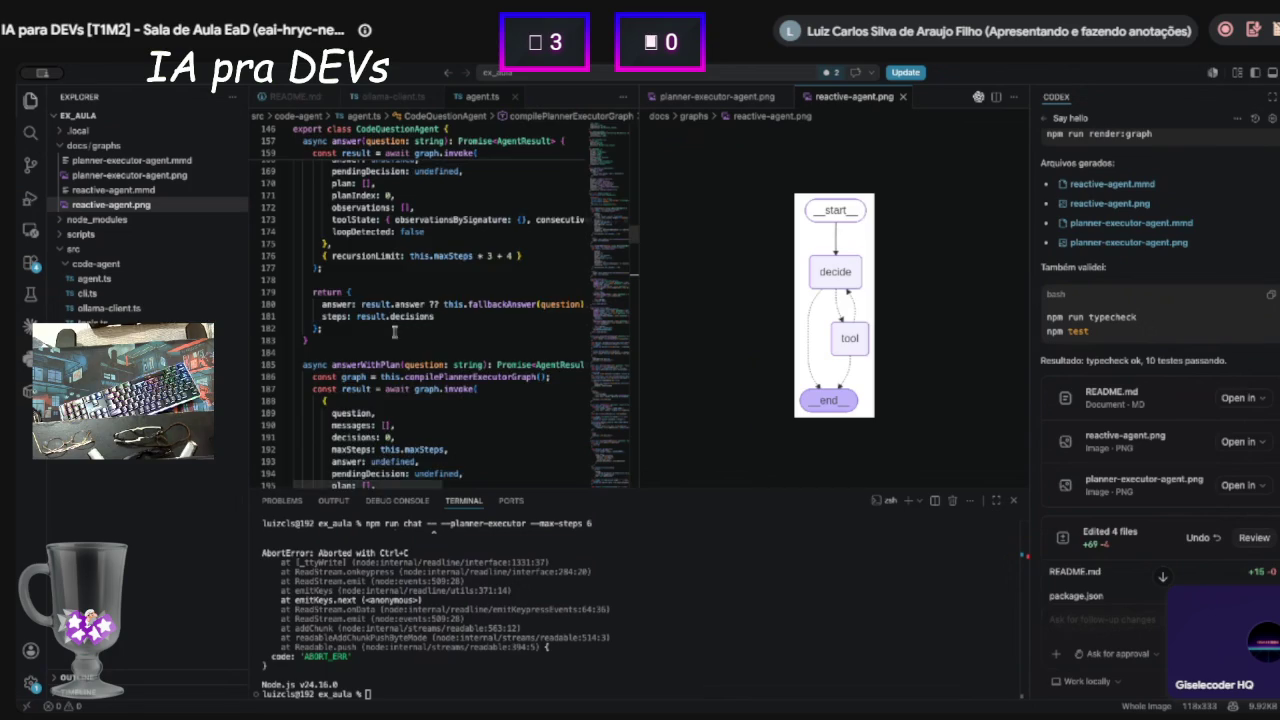
scroll(590, 300, "up", 4)
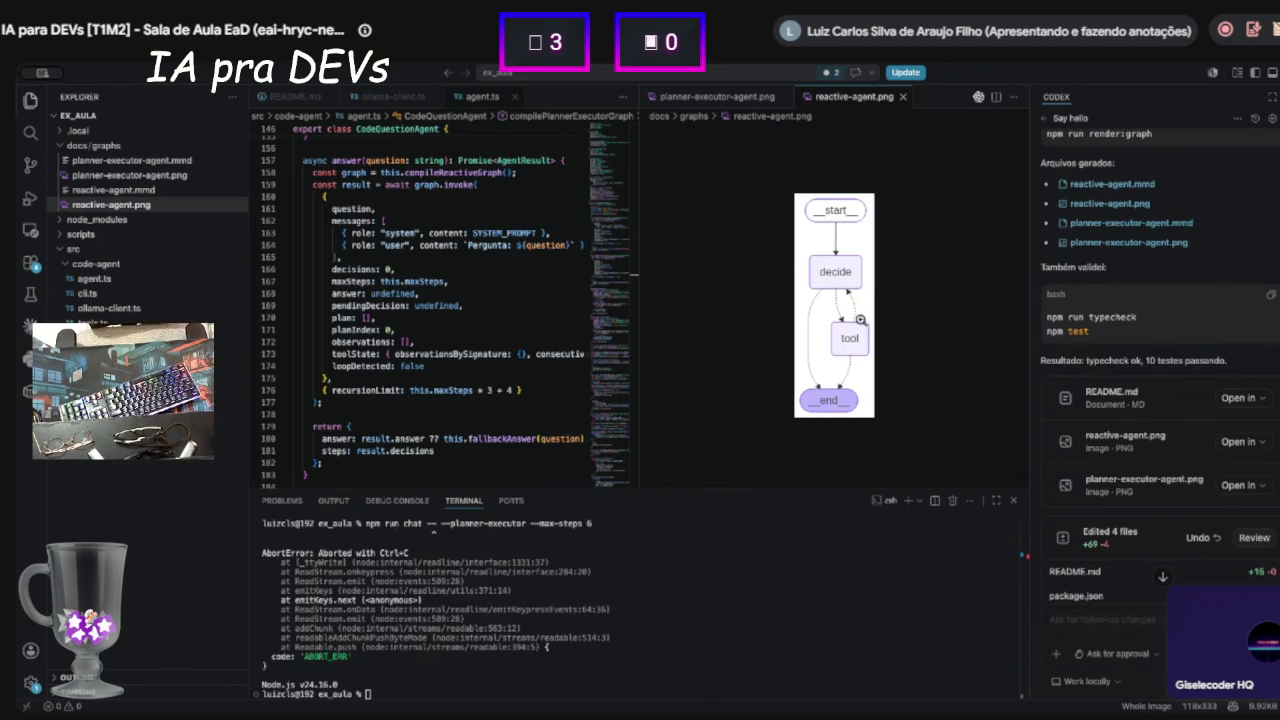
scroll(372, 363, "down", 6)
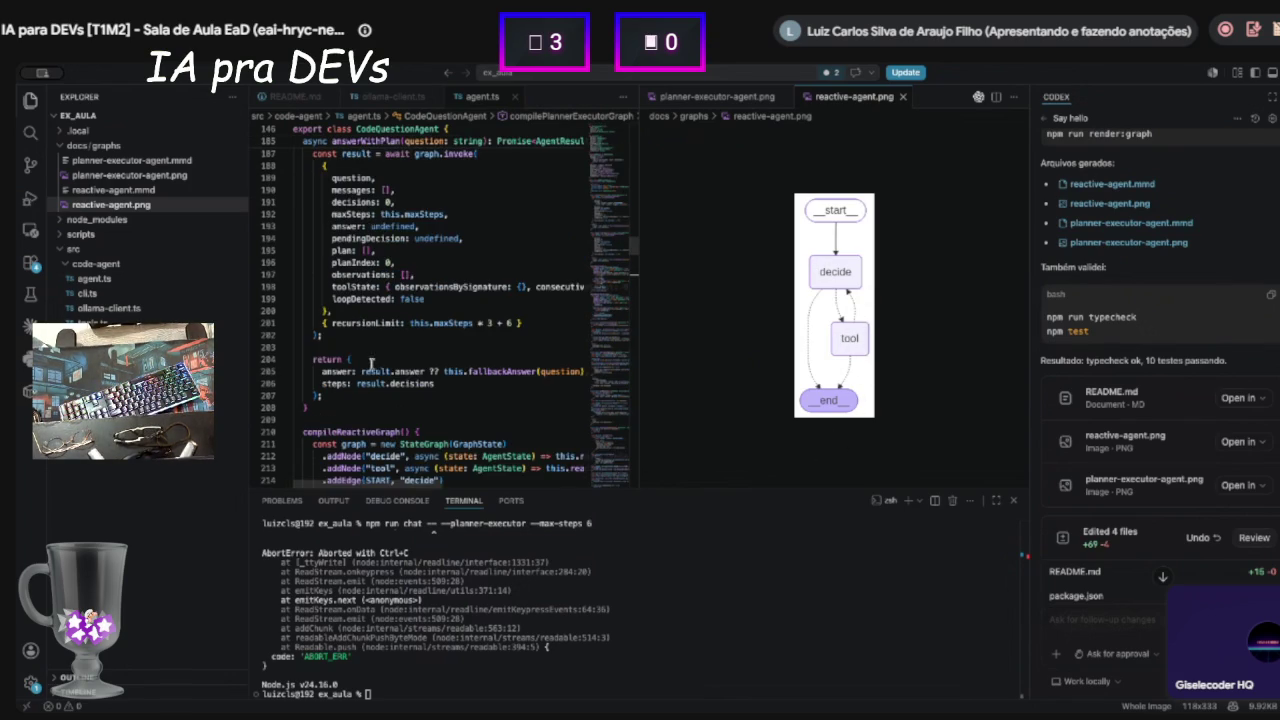
scroll(372, 365, "up", 2)
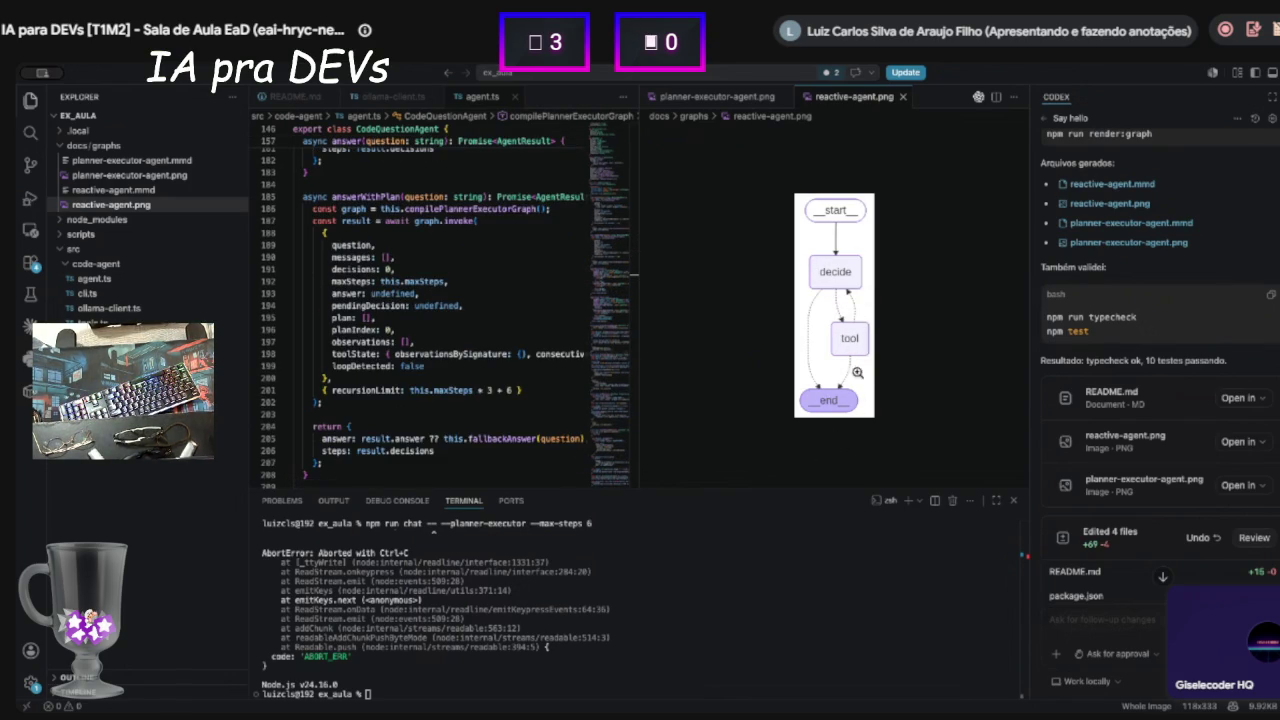
scroll(510, 373, "up", 4)
scroll(510, 373, "down", 8)
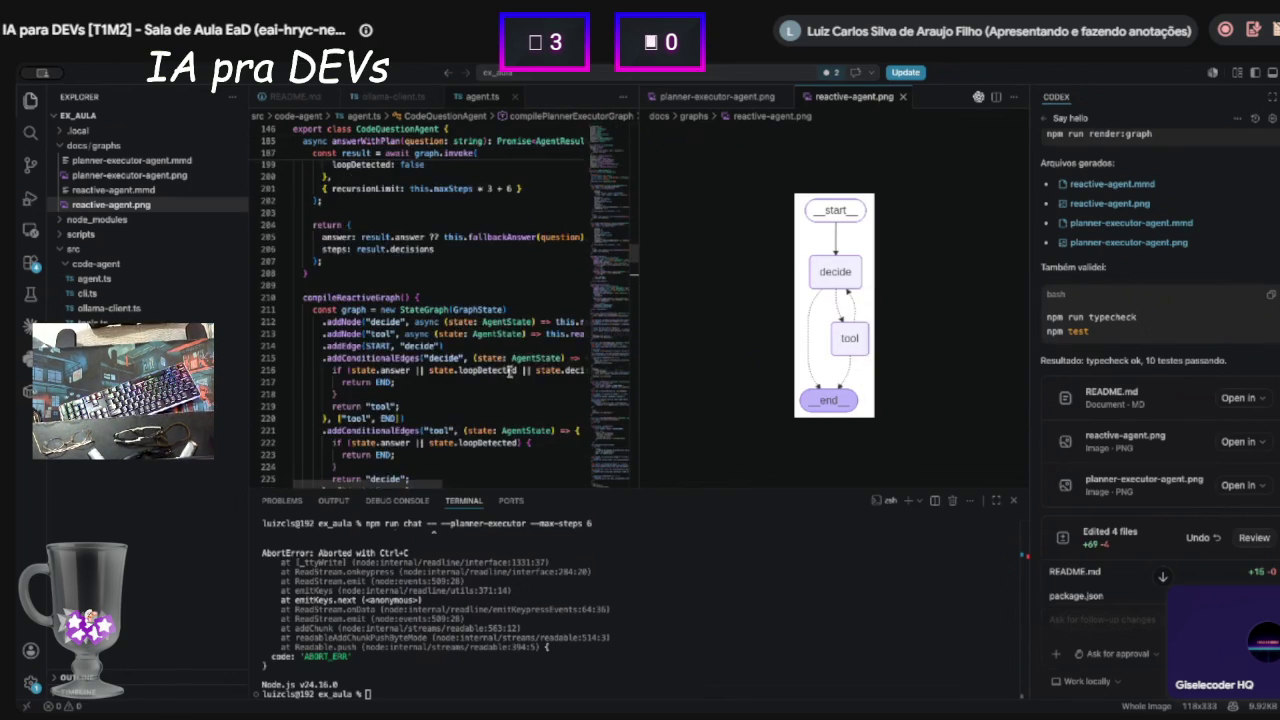
scroll(366, 319, "down", 3)
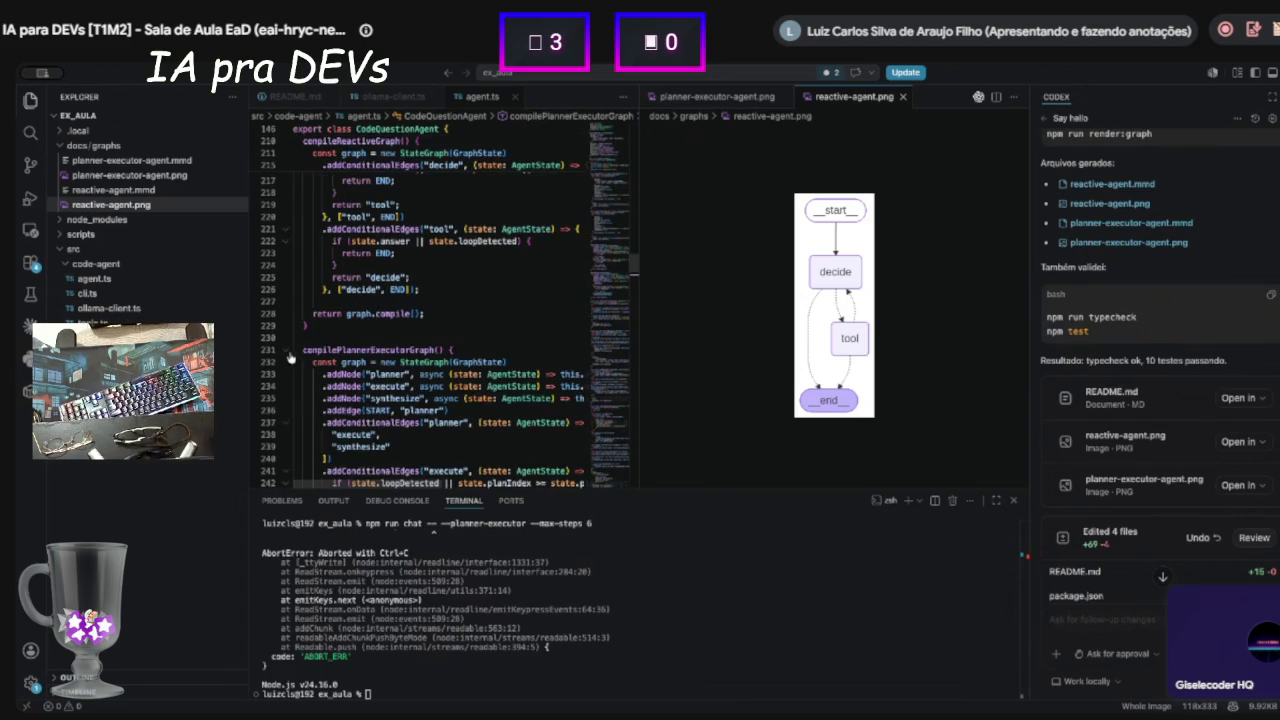
Step: Mark the compilePlannerExecutorGraph and compileReactiveGraph method names
double_click(323, 350)
scroll(436, 328, "up", 4)
double_click(378, 263)
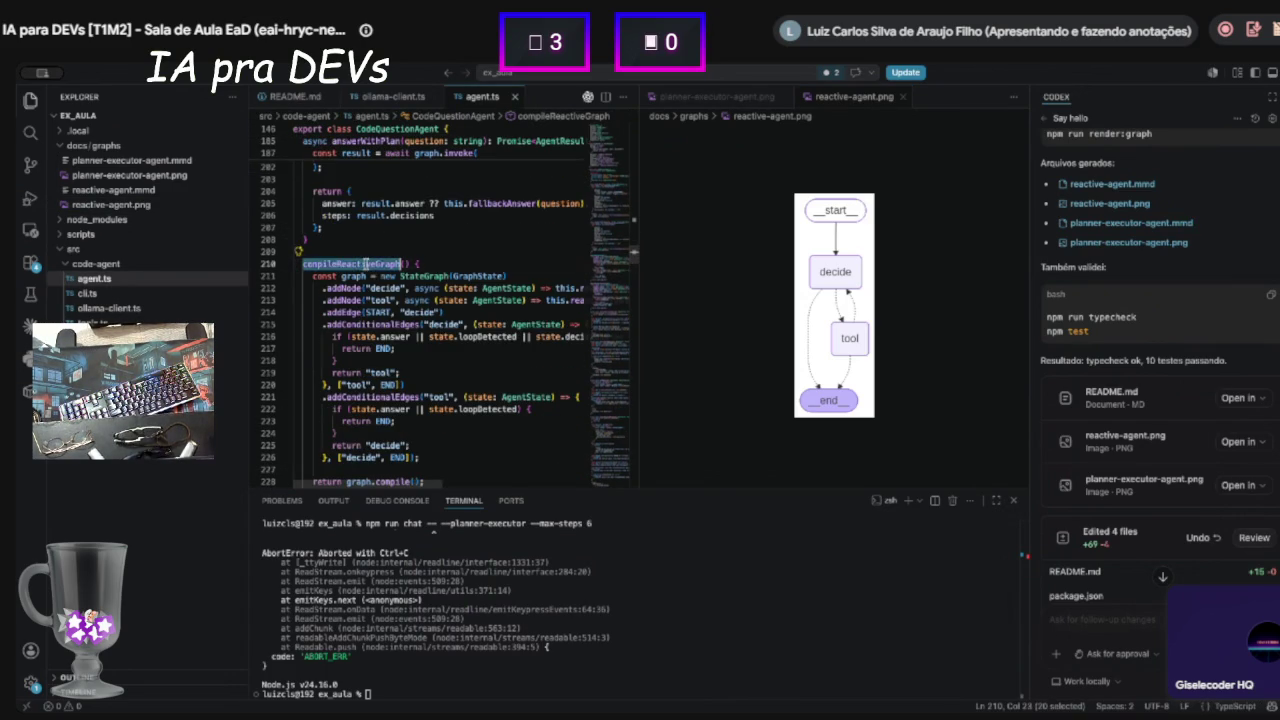
scroll(370, 266, "down", 2)
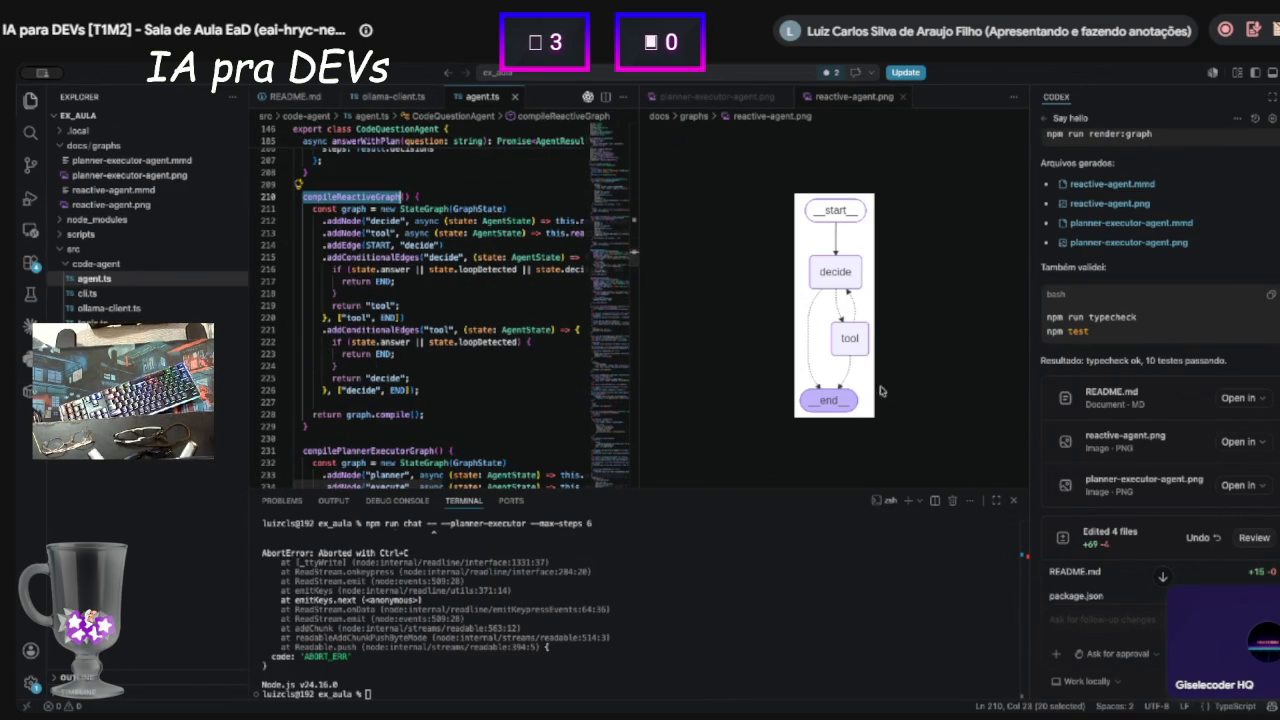
scroll(425, 333, "right", 3)
scroll(425, 333, "right", 2)
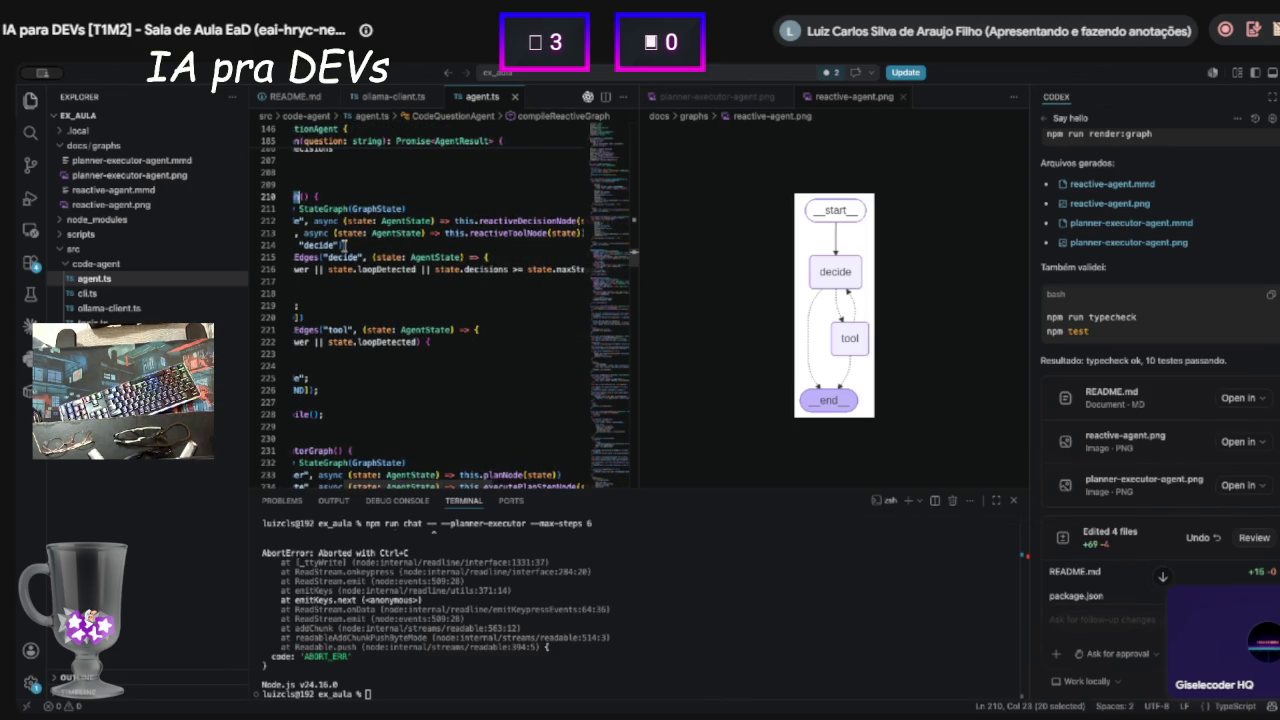
Step: Mark the loopDetected and maxSteps checks in the decide condition, then show planner-executor-agent.png
left_click_drag(343, 270, 416, 270)
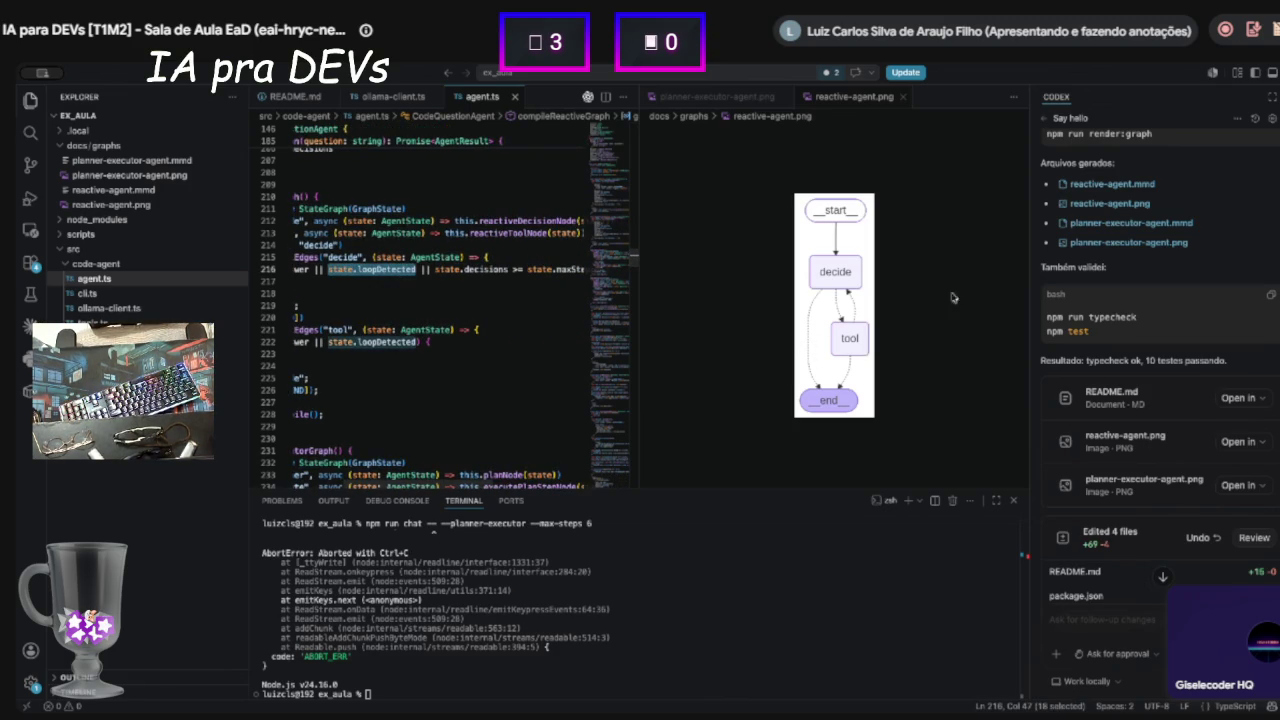
scroll(478, 284, "right", 3)
scroll(478, 284, "right", 3)
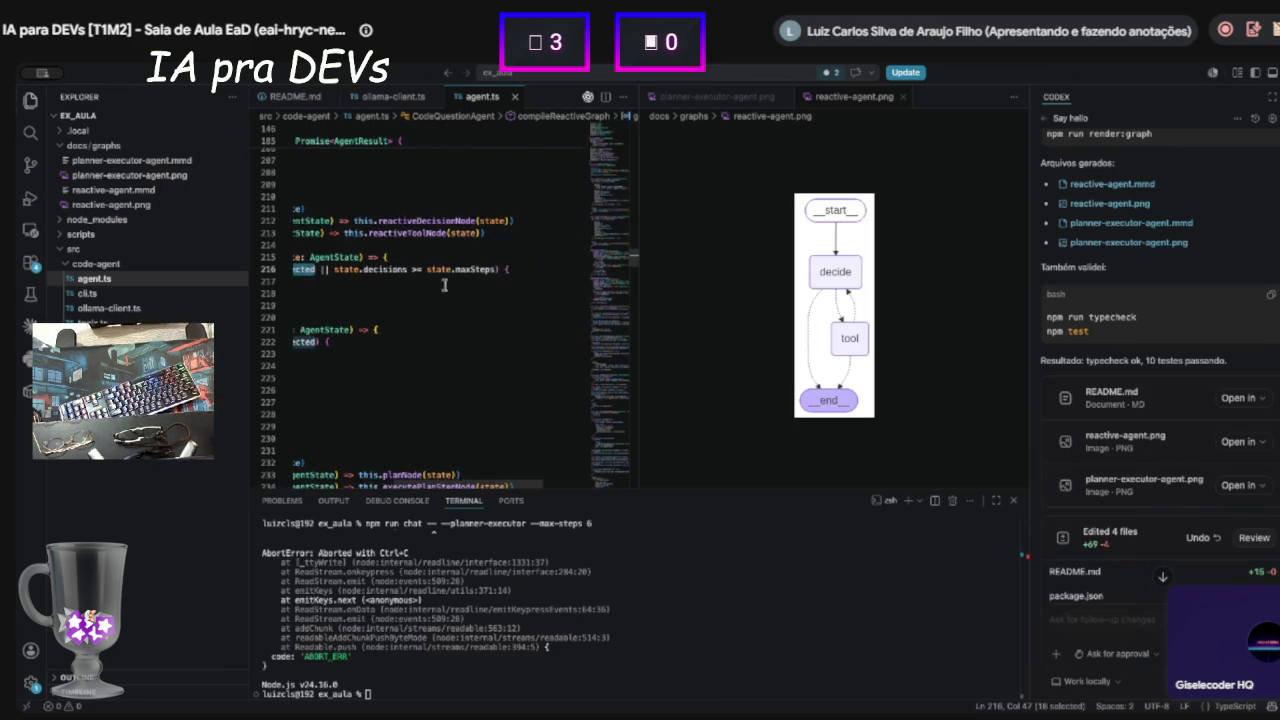
left_click_drag(496, 269, 346, 264)
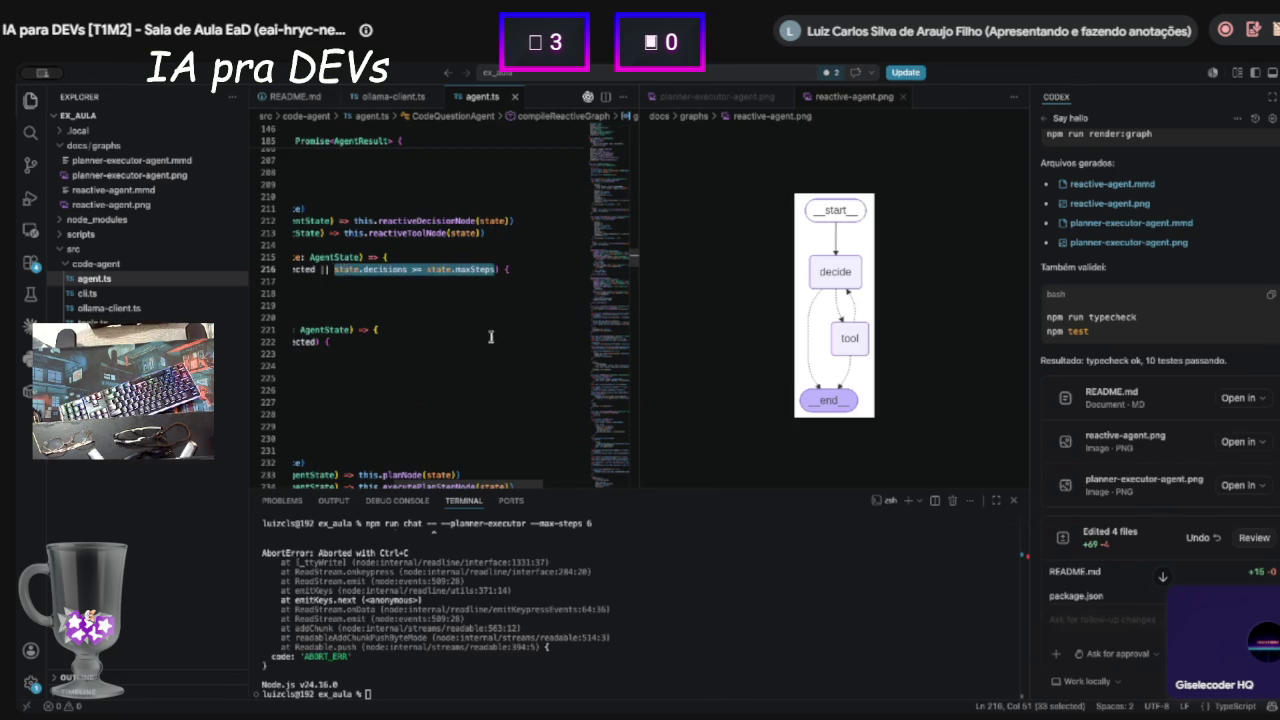
scroll(486, 335, "left", 6)
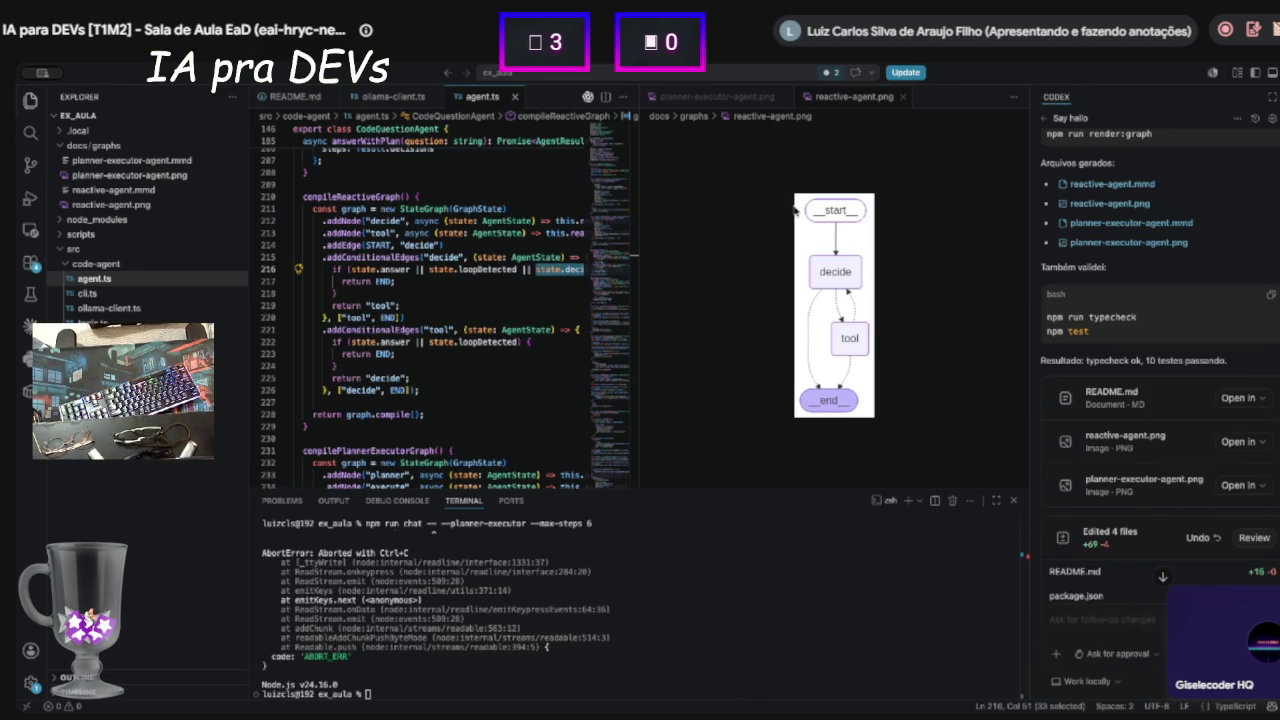
left_click(715, 96)
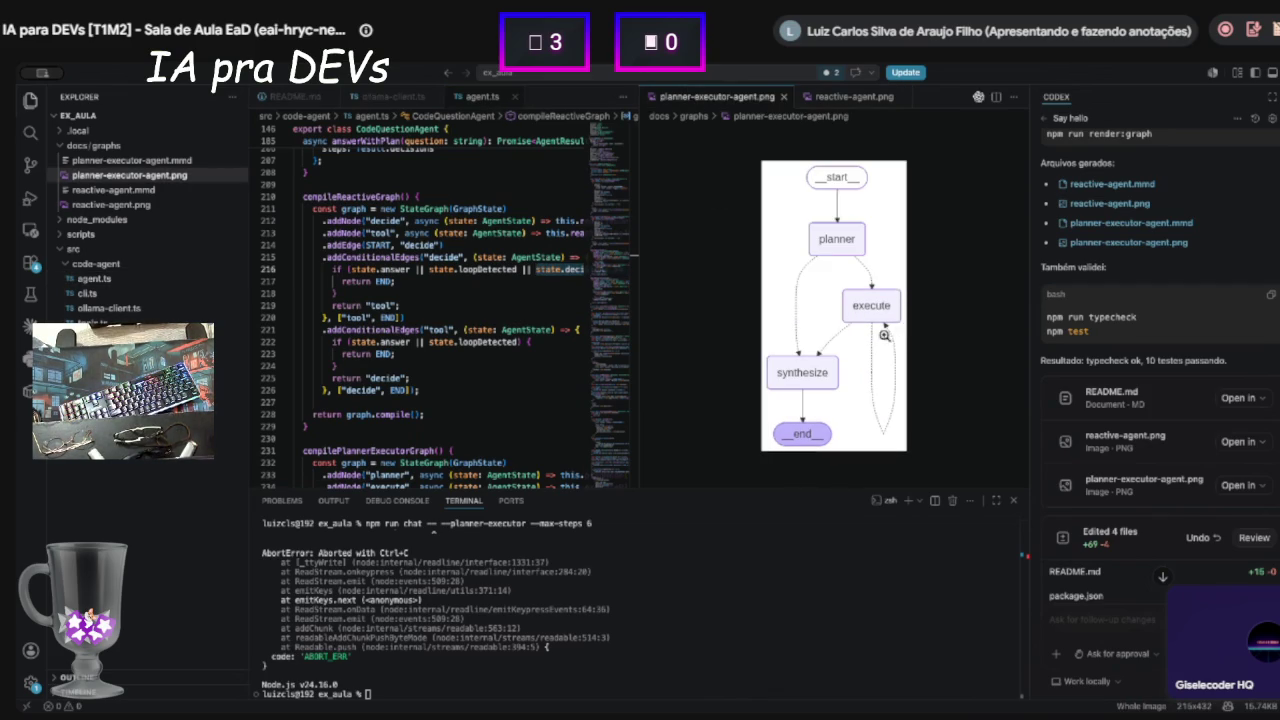
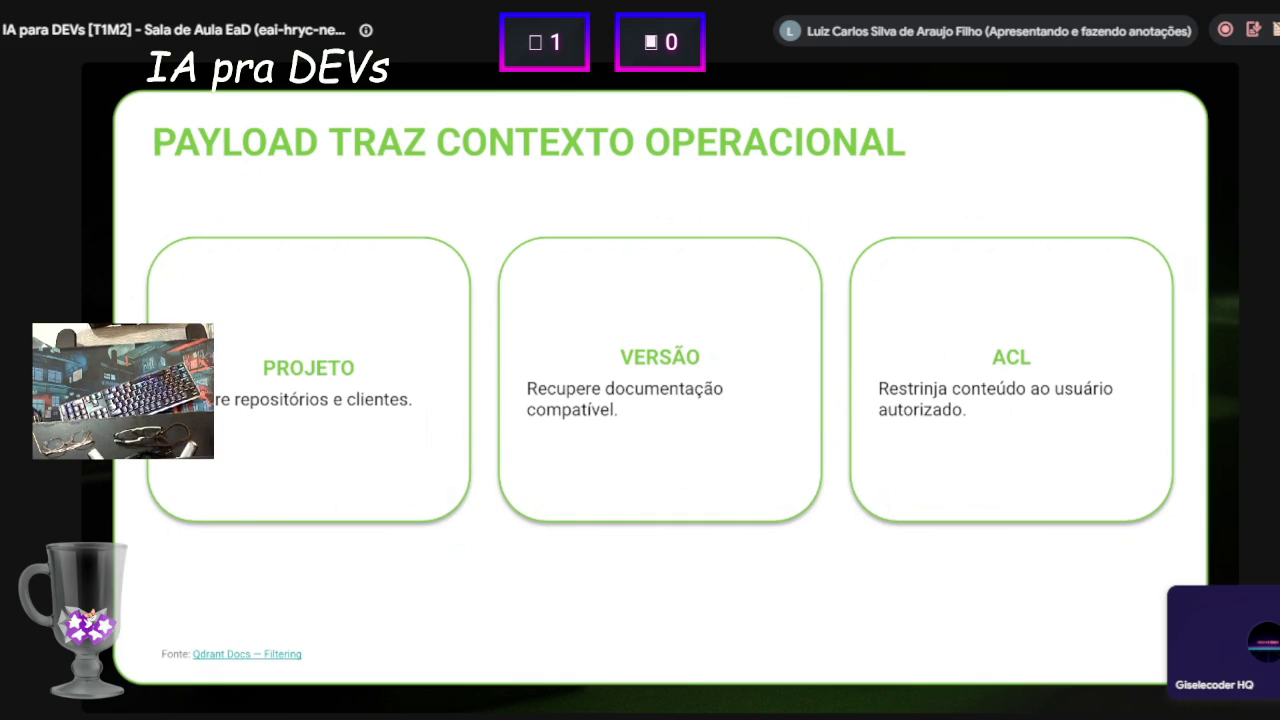
Step: Open the cited Qdrant Filtering docs and highlight the Should example's London-or-red filter block
left_click(247, 656)
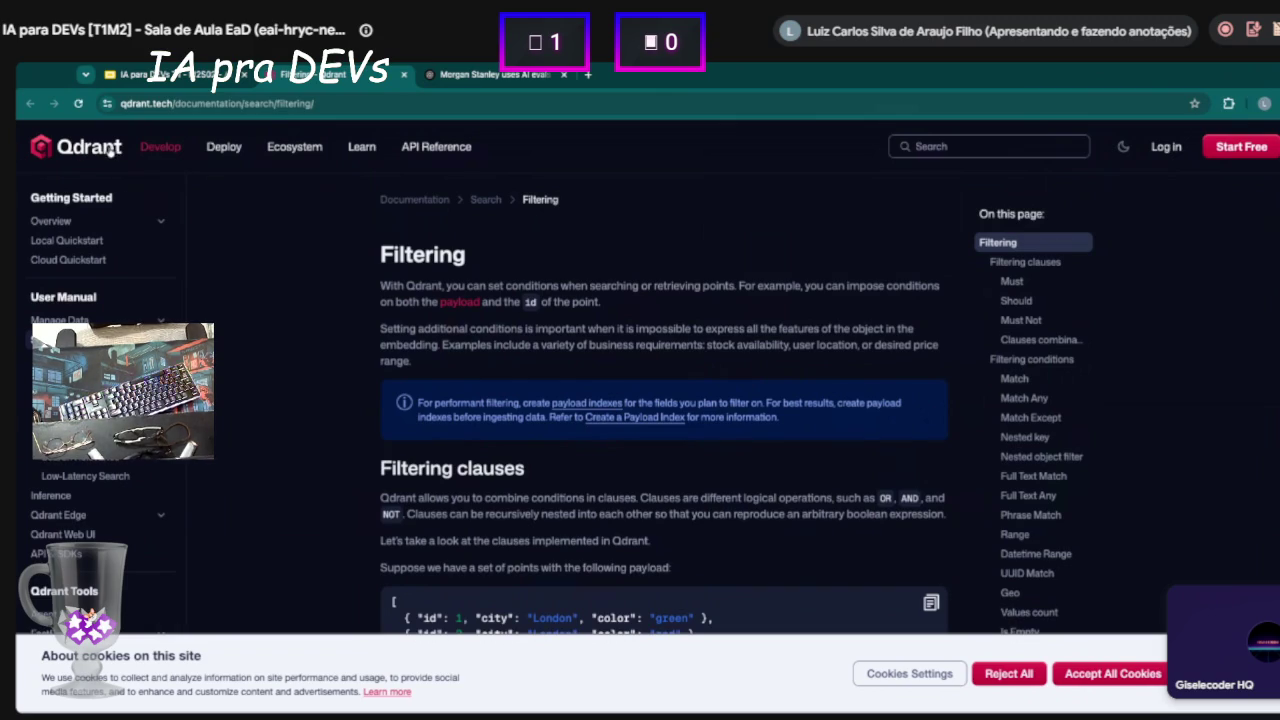
scroll(476, 276, "down", 1)
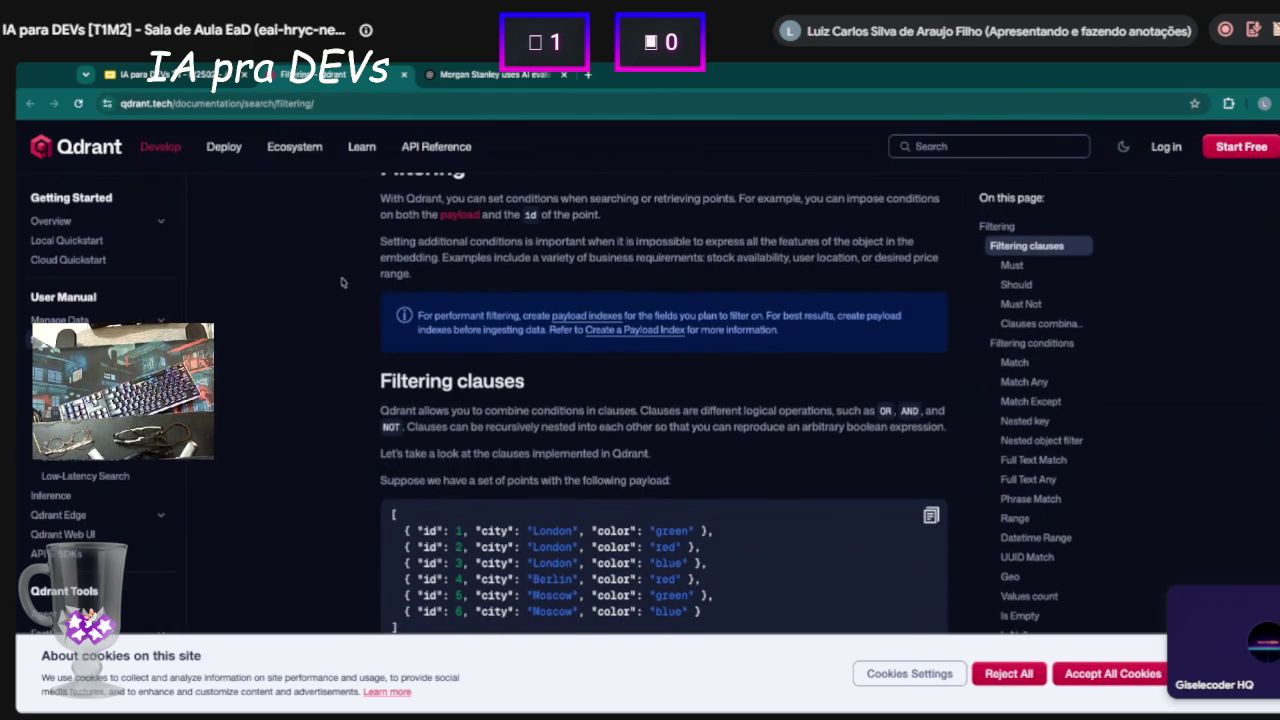
scroll(540, 315, "down", 3)
scroll(564, 309, "down", 5)
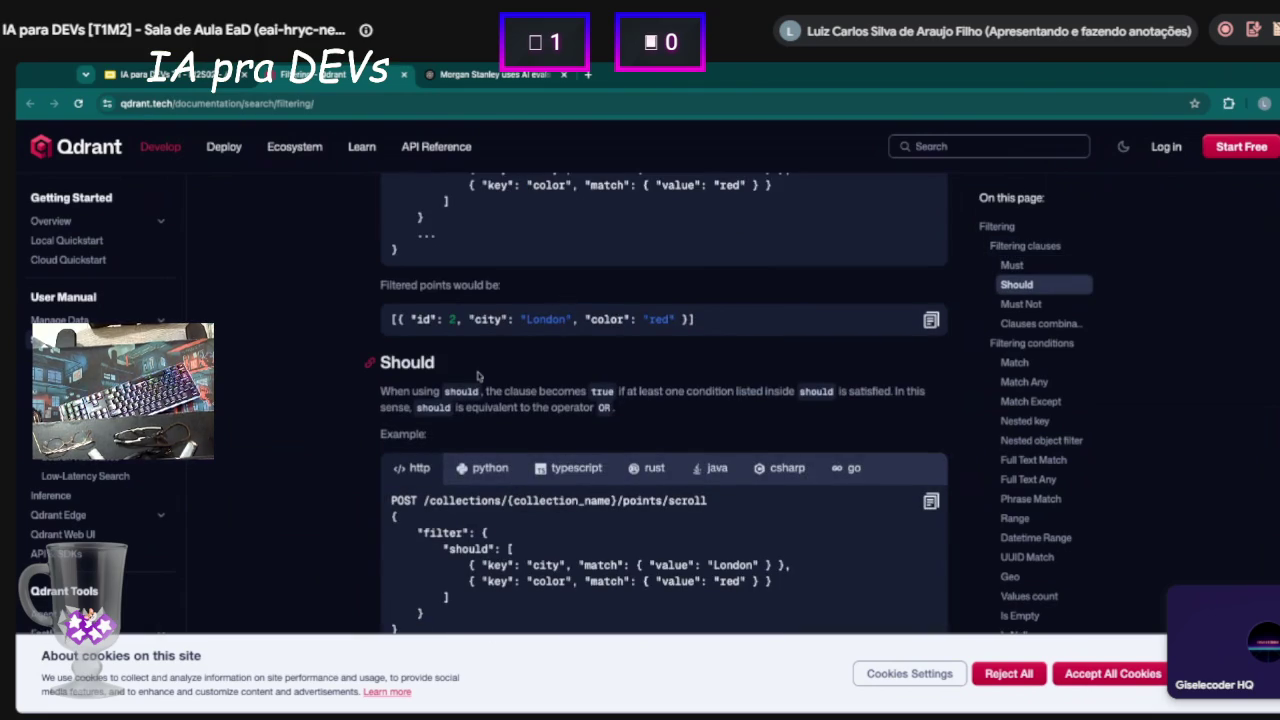
scroll(700, 440, "up", 1)
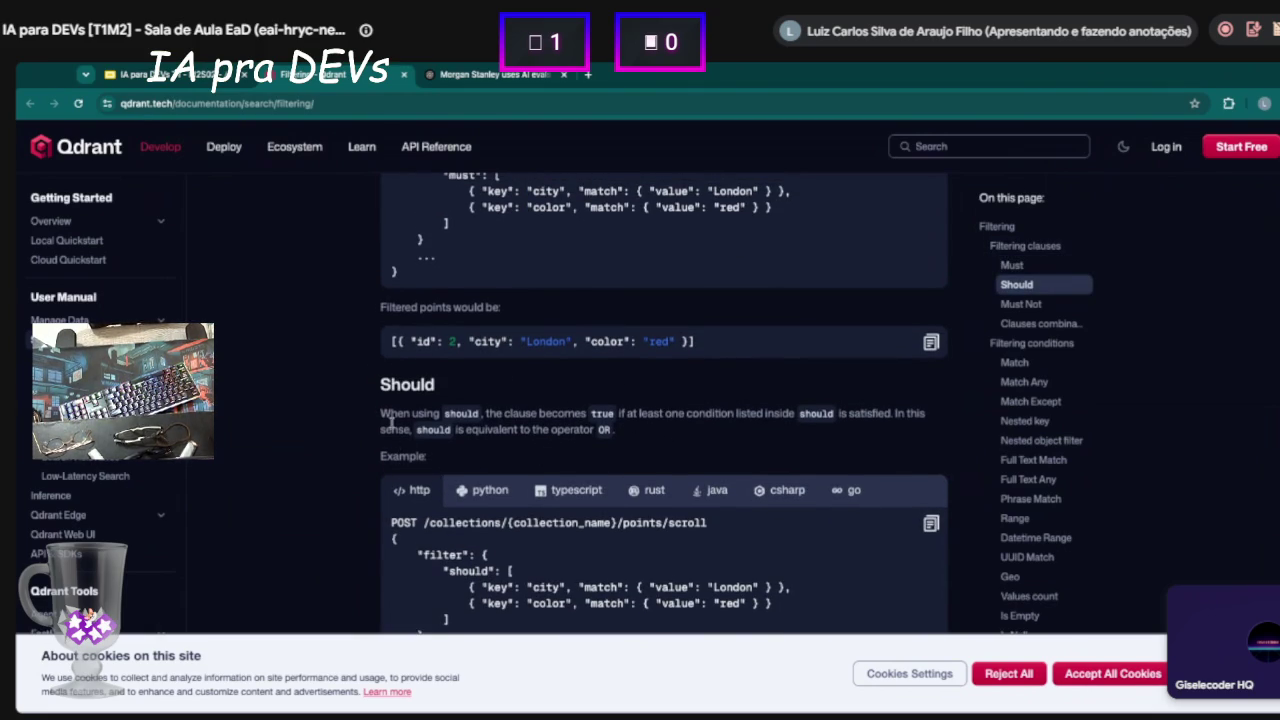
scroll(448, 545, "down", 1)
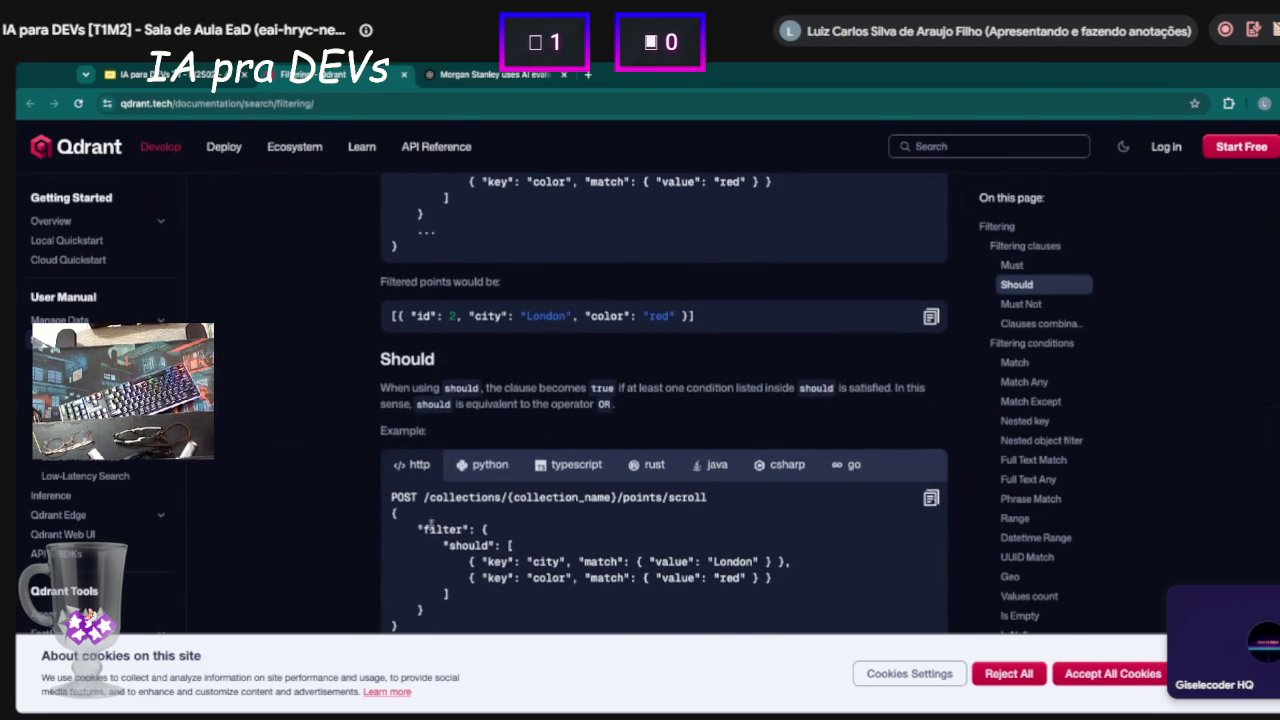
scroll(519, 522, "down", 1)
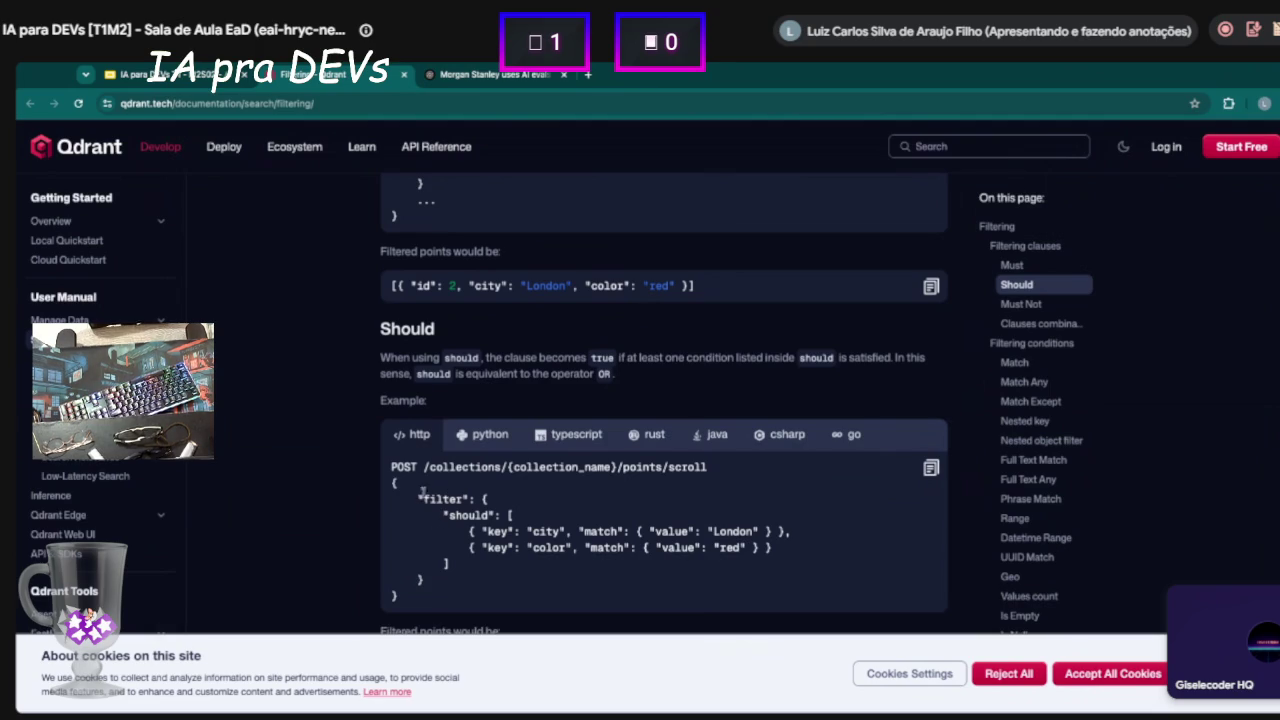
mouse_move(417, 492)
left_mouse_down()
mouse_move(538, 548)
mouse_move(450, 564)
left_mouse_up()
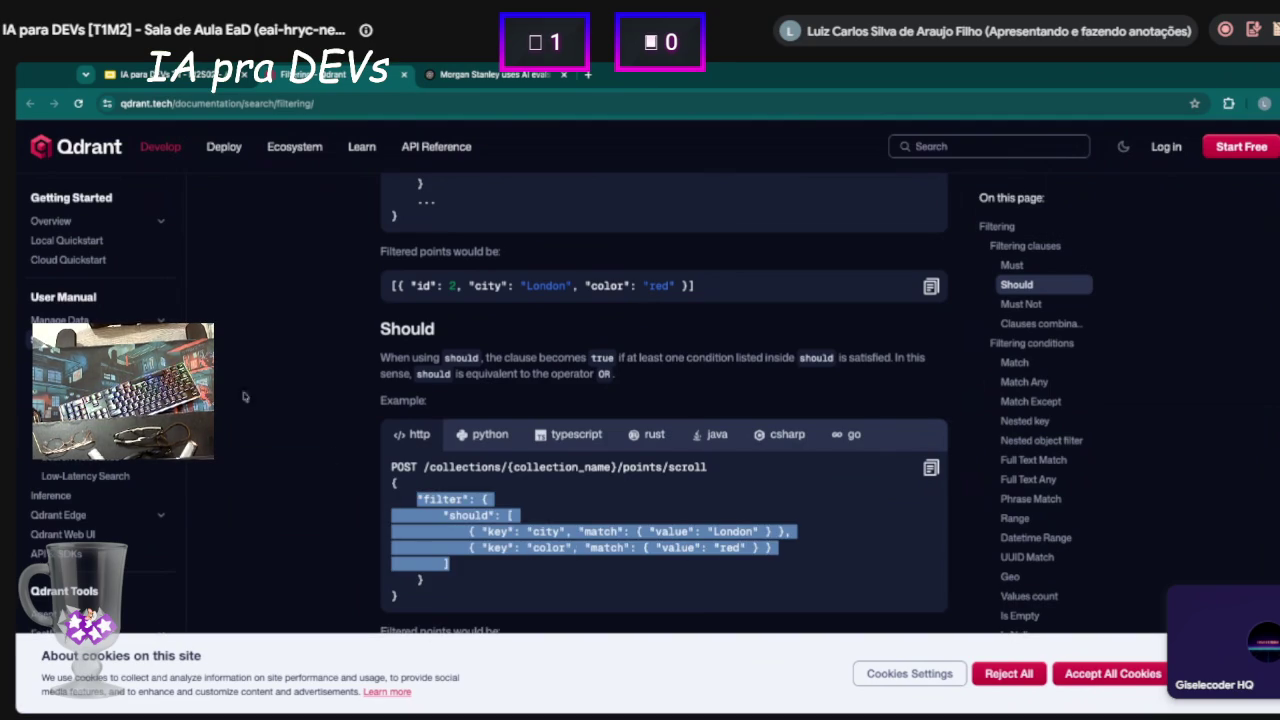
Step: In the Must clause example, highlight the city London condition and its value London
scroll(512, 381, "up", 4)
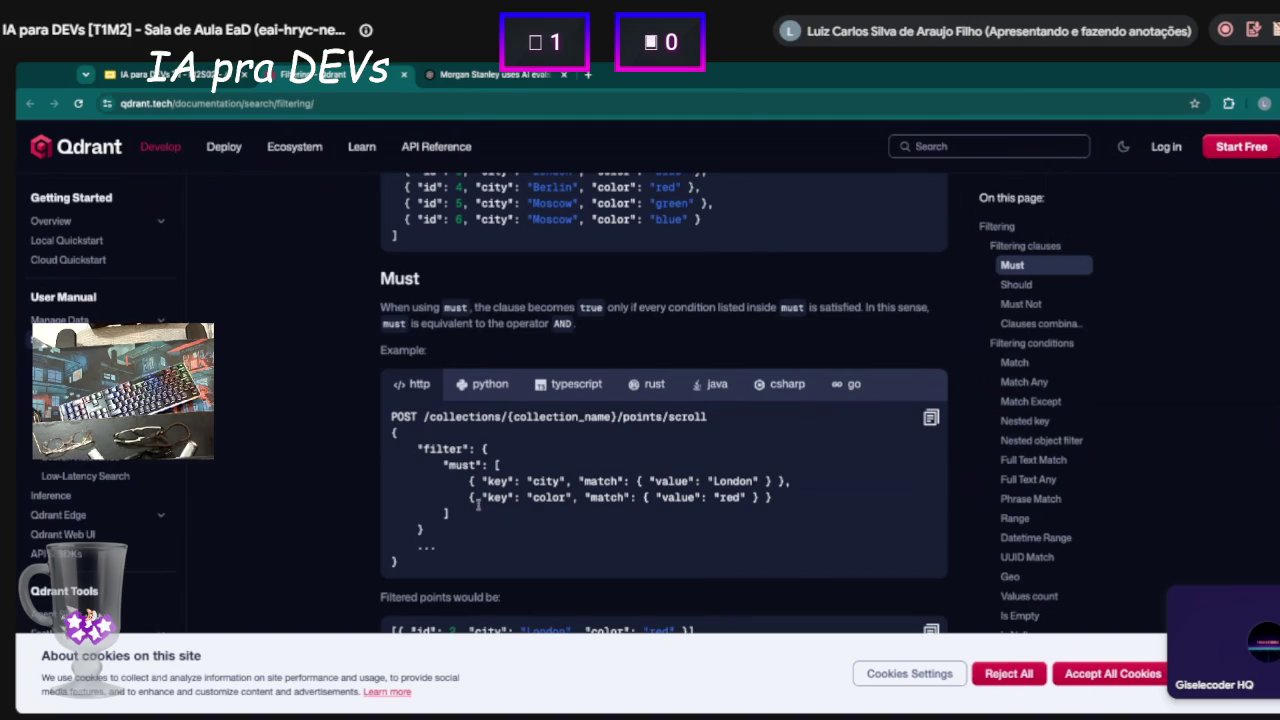
scroll(739, 399, "up", 1)
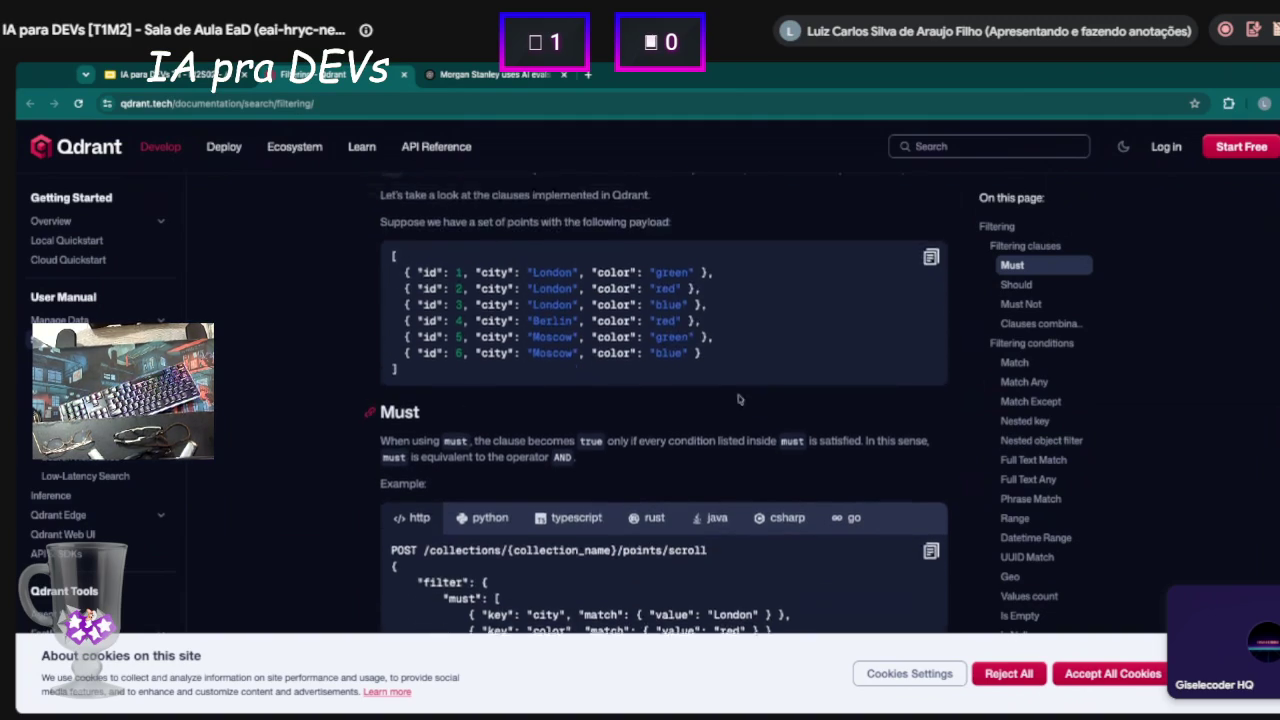
scroll(739, 399, "up", 2)
scroll(788, 360, "down", 1)
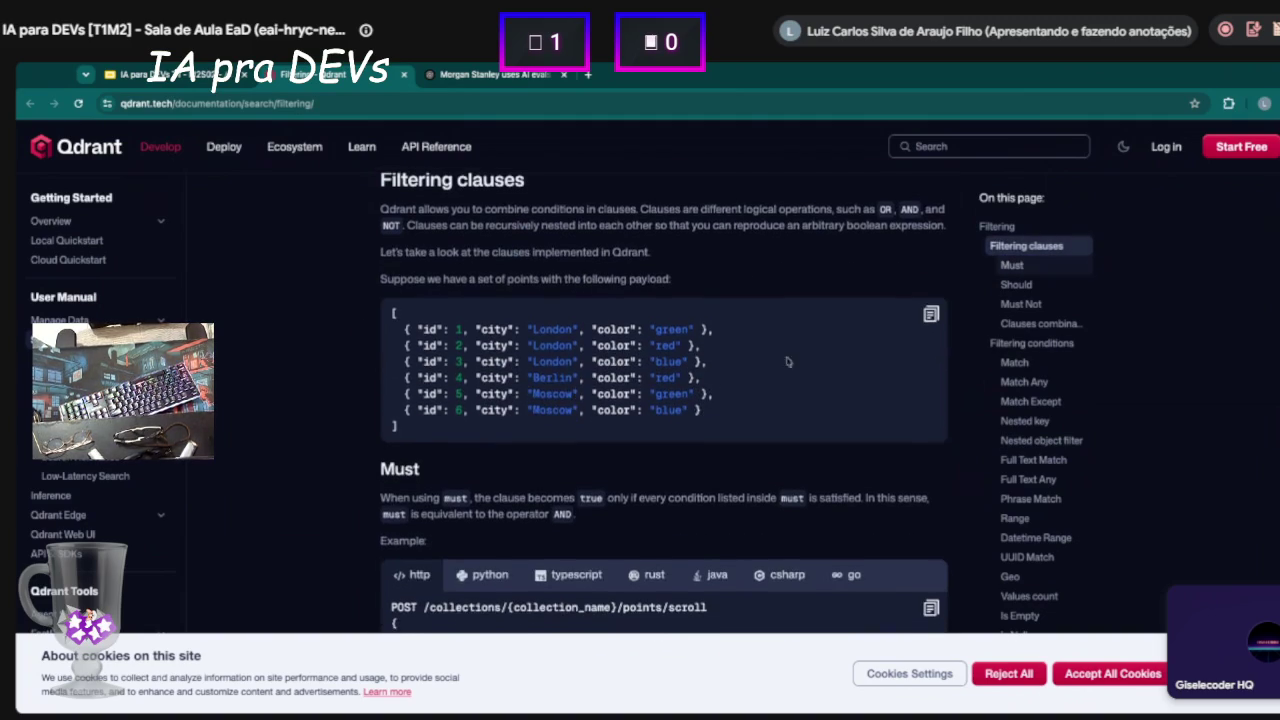
left_click(1018, 266)
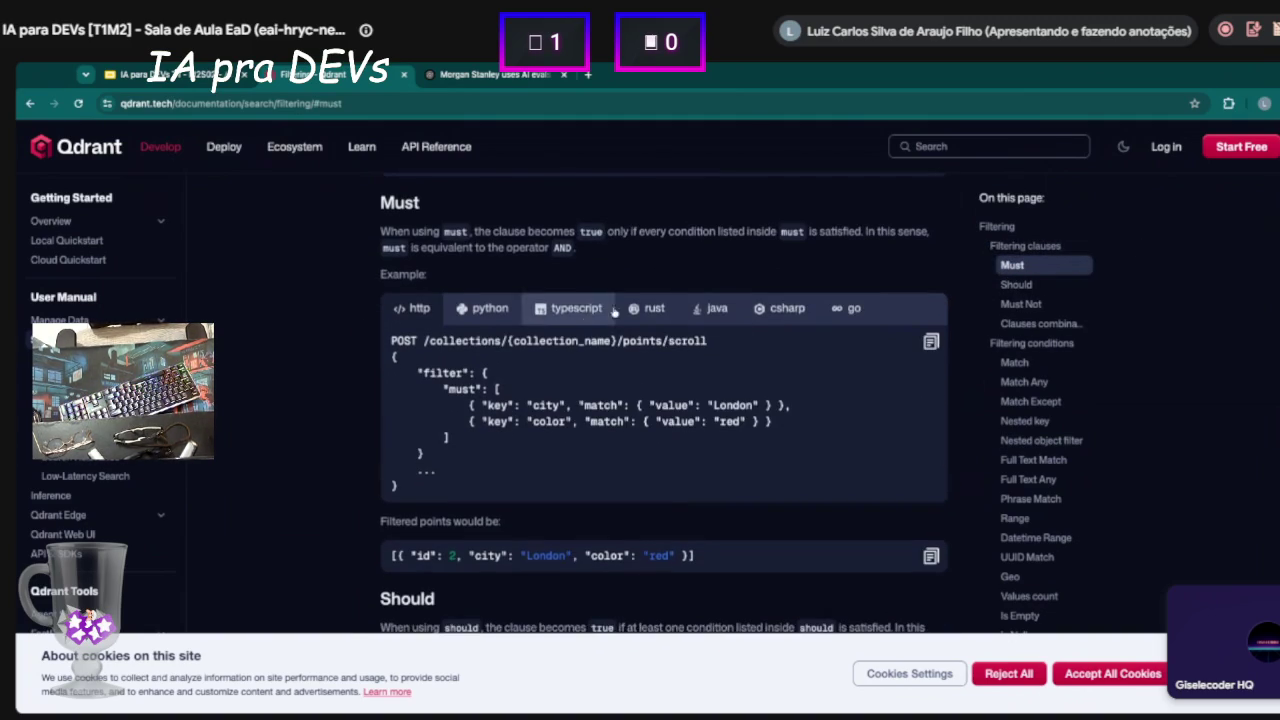
left_click_drag(462, 405, 734, 406)
key("shift+End")
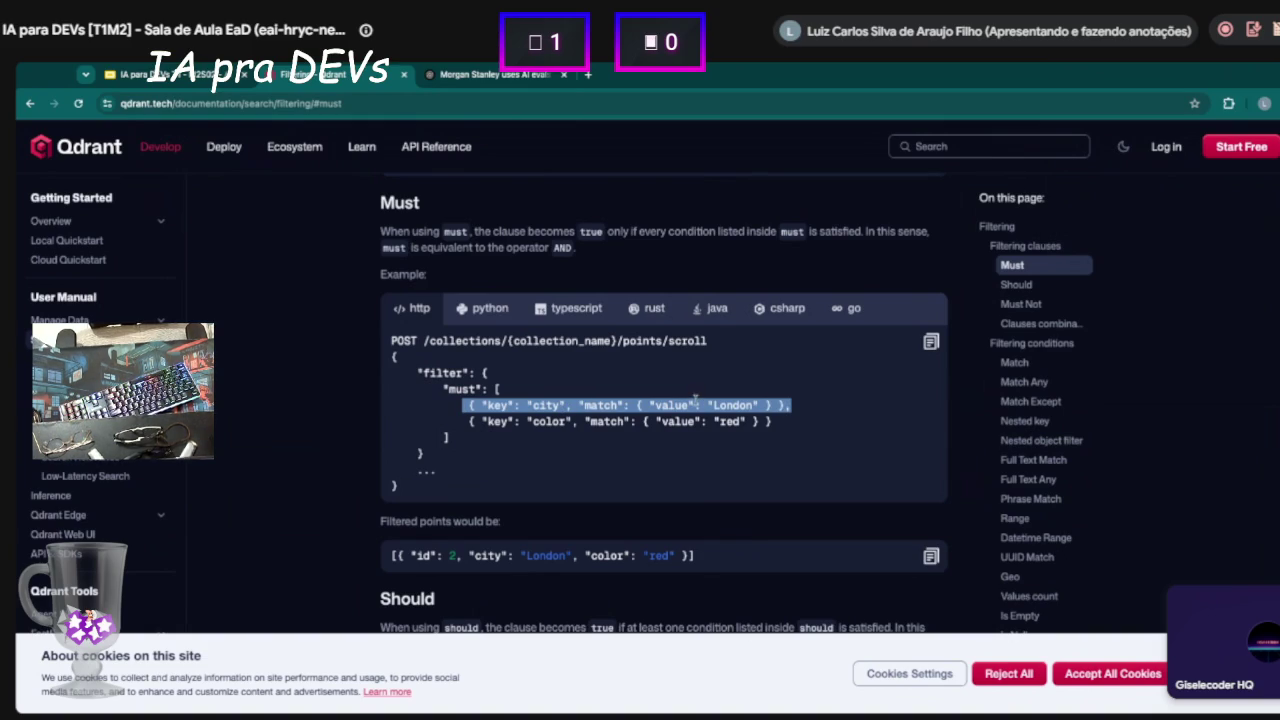
left_click(711, 405)
double_click(715, 405)
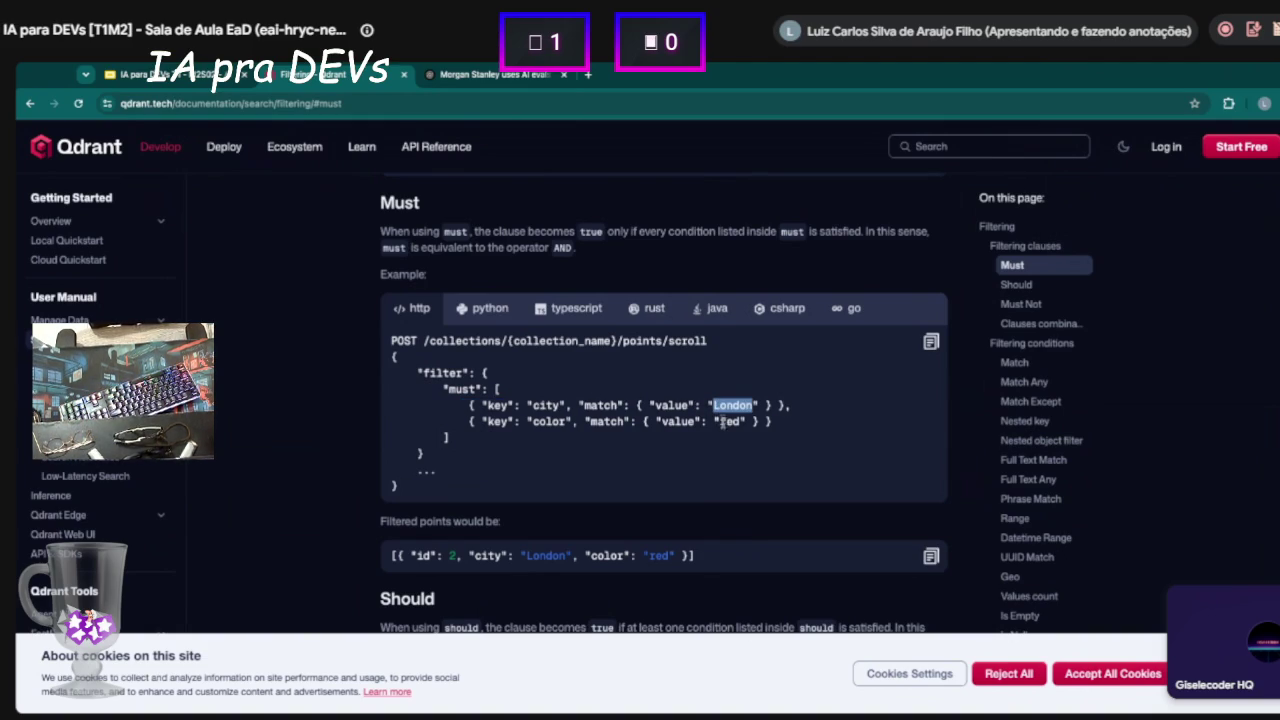
Step: Mark the conditions in the Must Not example
scroll(521, 456, "down", 3)
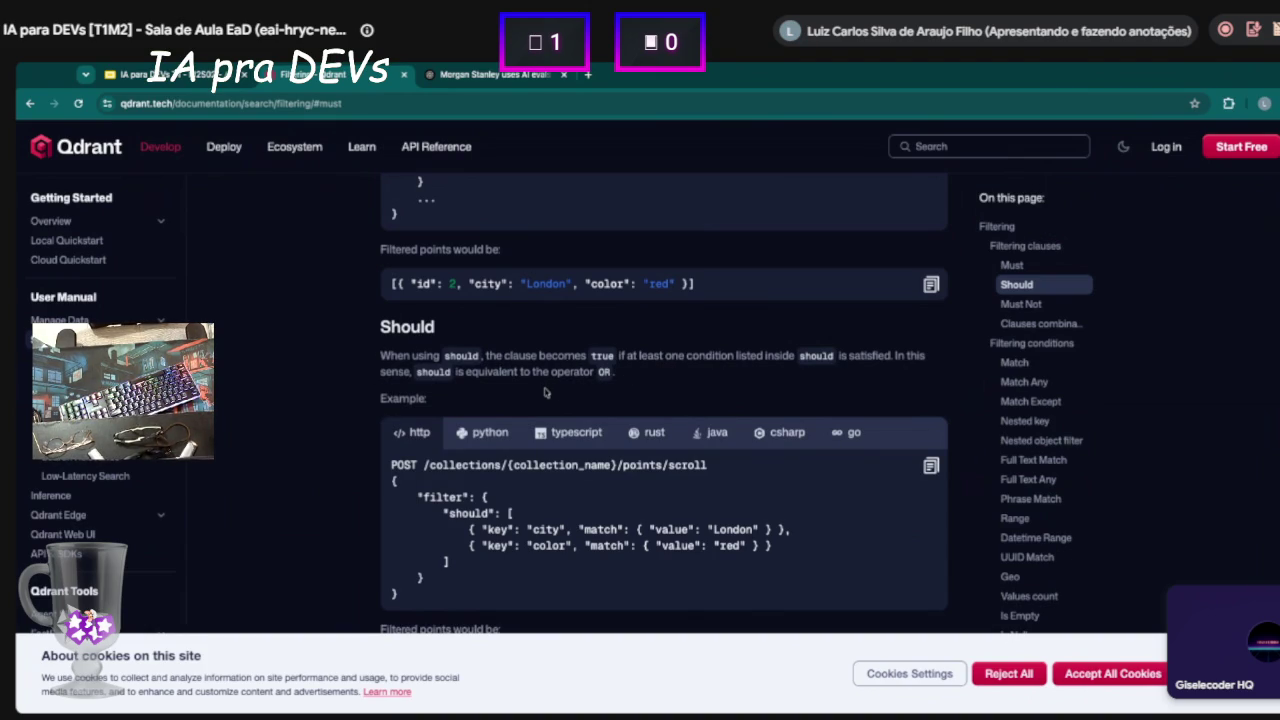
scroll(540, 558, "up", 1)
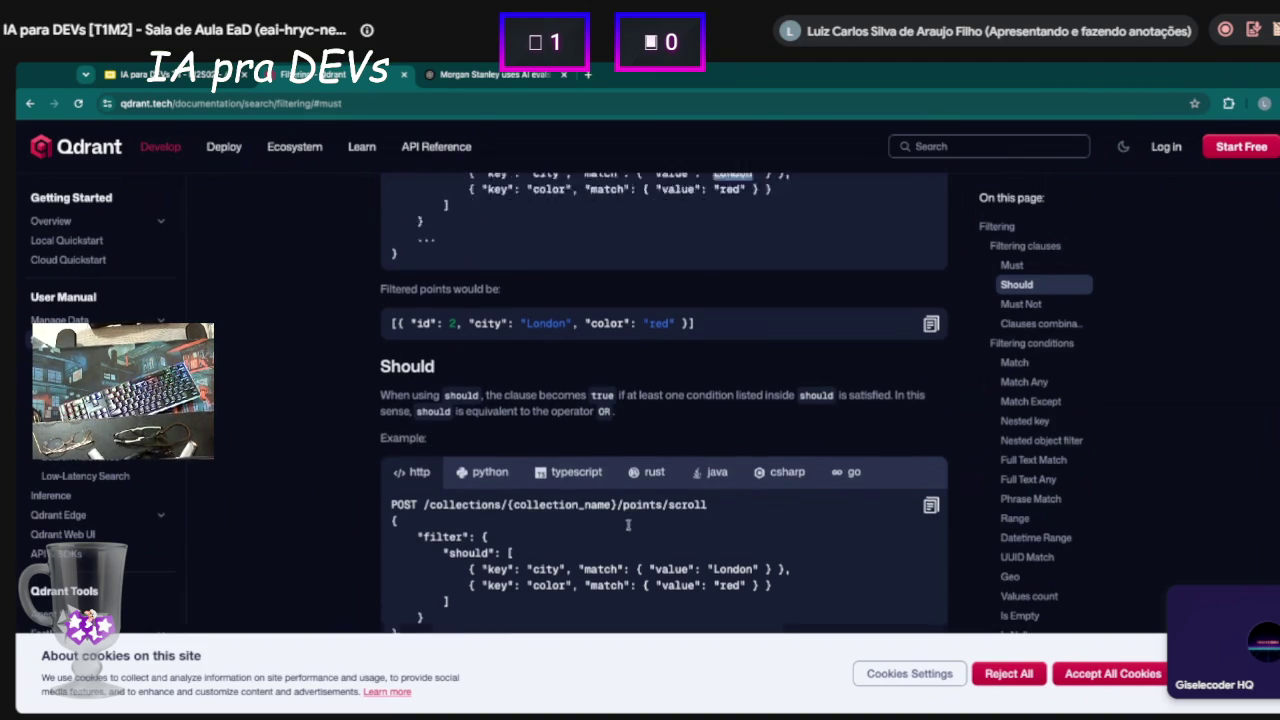
scroll(641, 289, "up", 1)
mouse_move(485, 364)
left_mouse_down()
mouse_move(436, 333)
mouse_move(450, 381)
left_mouse_up()
scroll(546, 392, "down", 2)
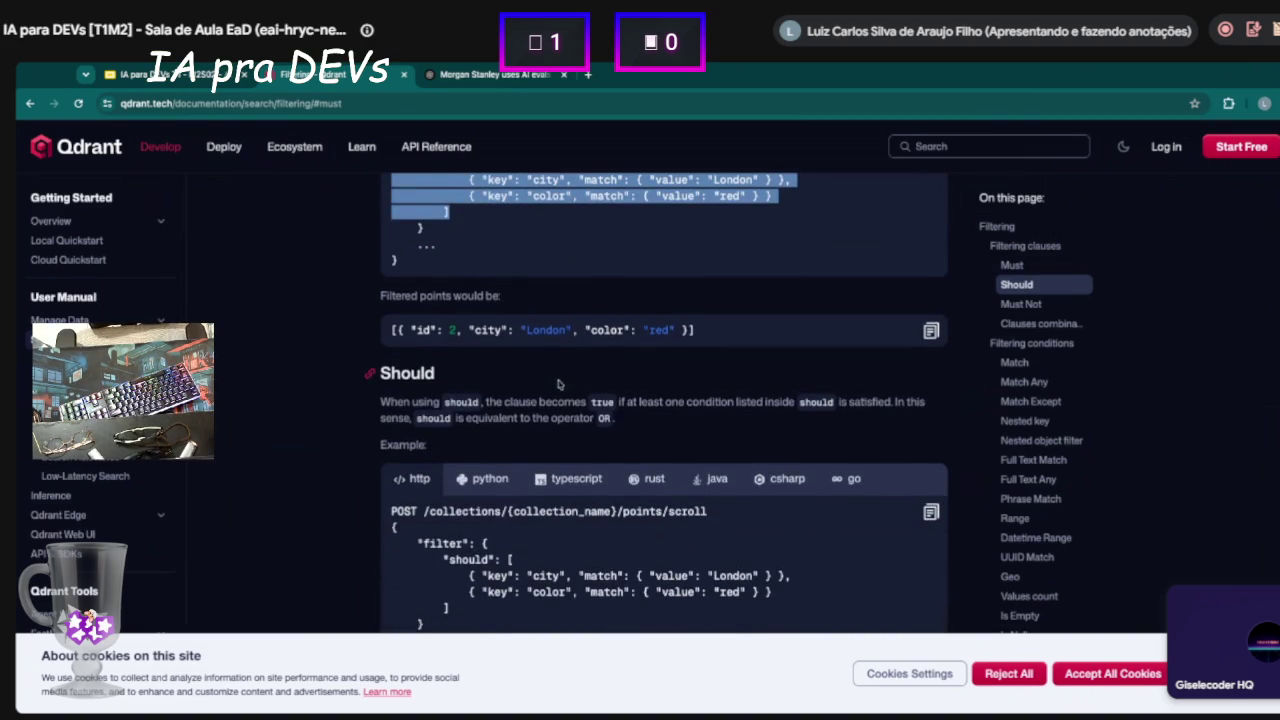
scroll(550, 392, "down", 1)
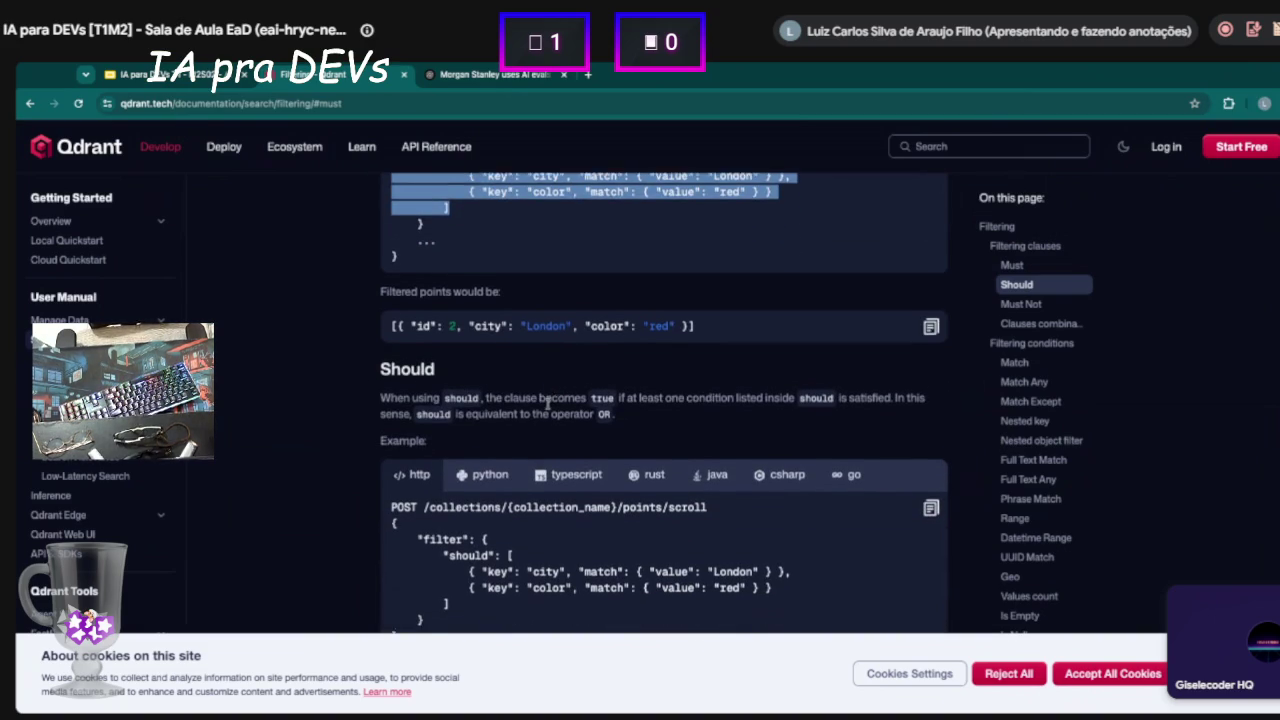
left_click_drag(442, 541, 452, 592)
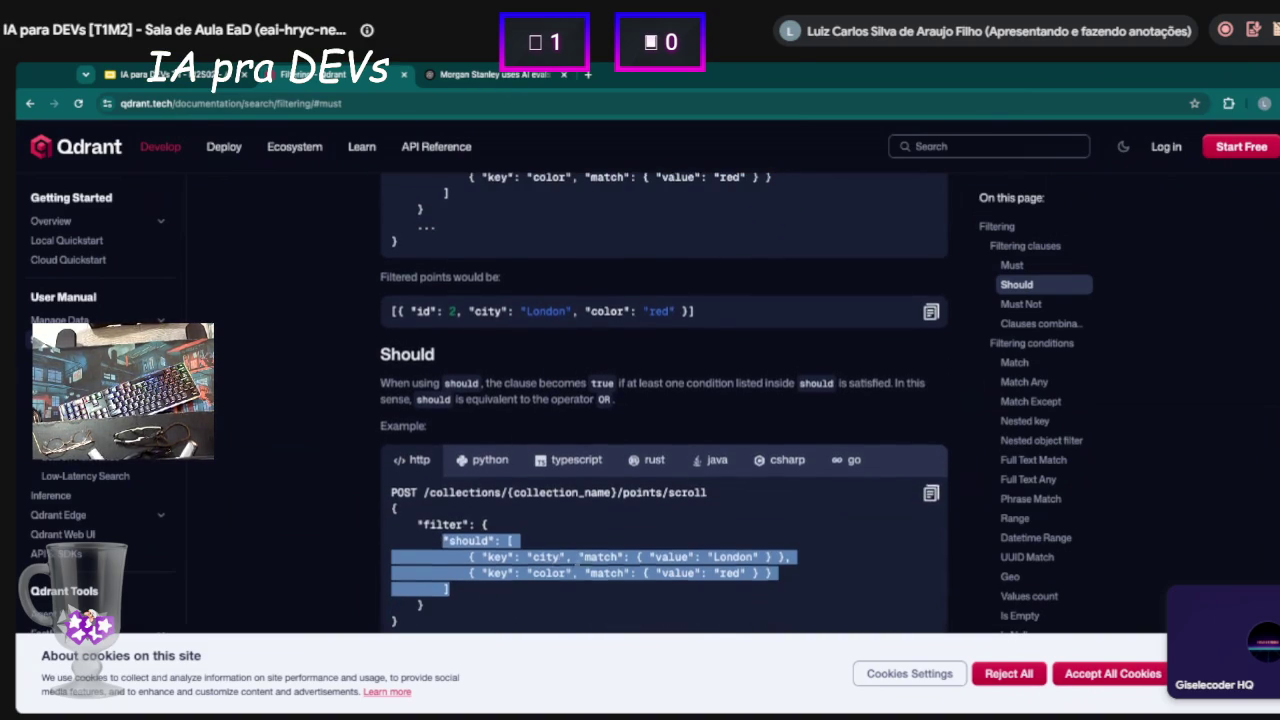
scroll(688, 522, "down", 2)
scroll(688, 522, "down", 3)
scroll(488, 476, "down", 1)
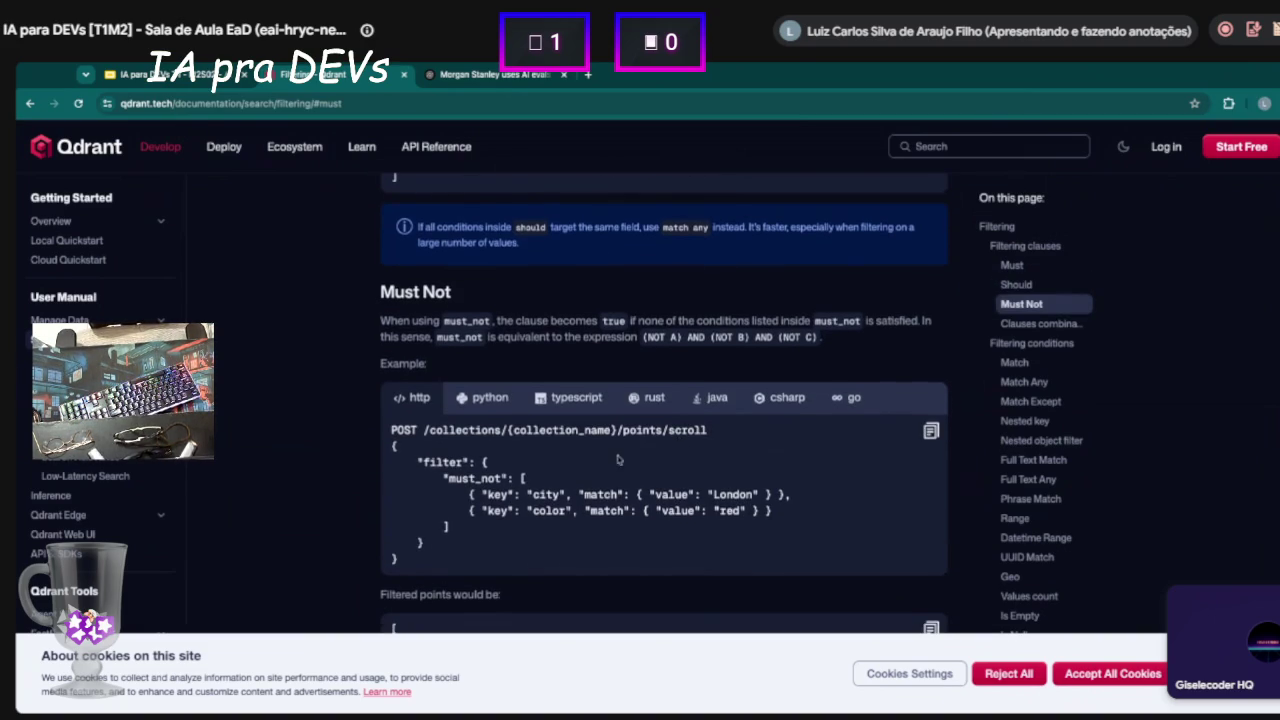
mouse_move(444, 478)
left_mouse_down()
mouse_move(450, 530)
mouse_move(480, 486)
mouse_move(493, 531)
left_mouse_up()
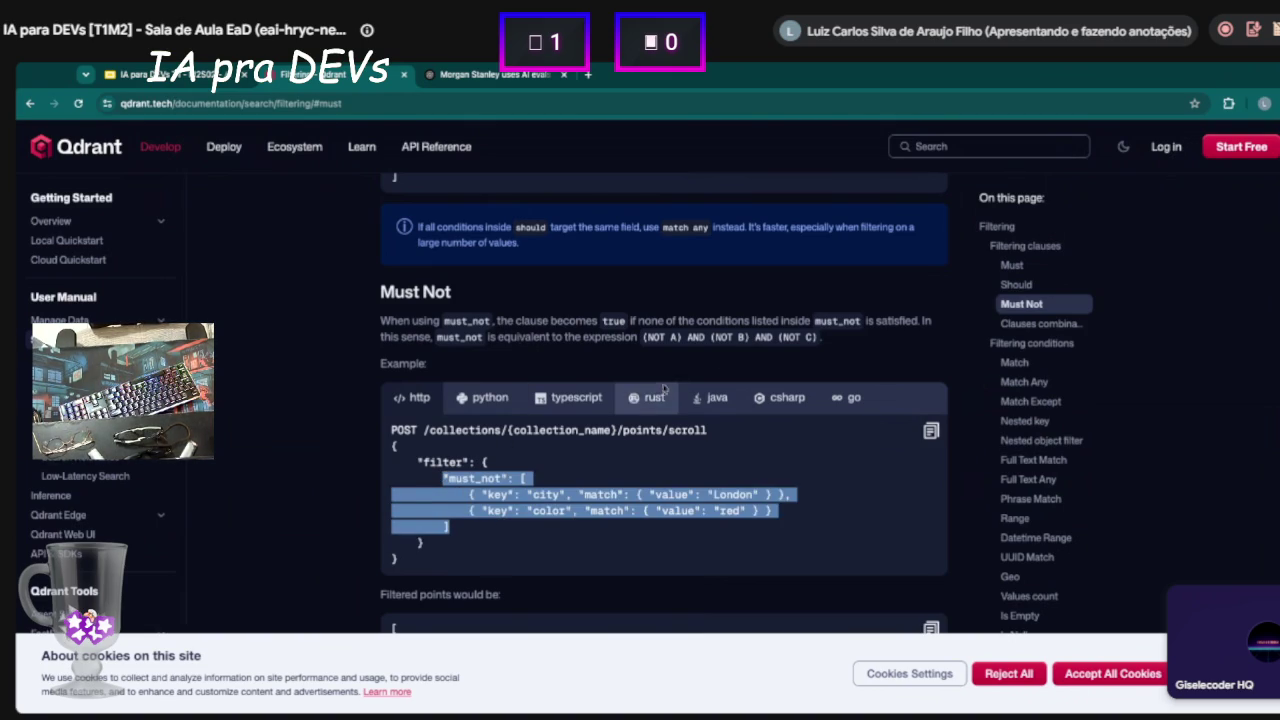
Step: In the combined example, mark the must clause with city London and the must_not red condition
scroll(665, 390, "down", 1)
scroll(665, 390, "down", 1)
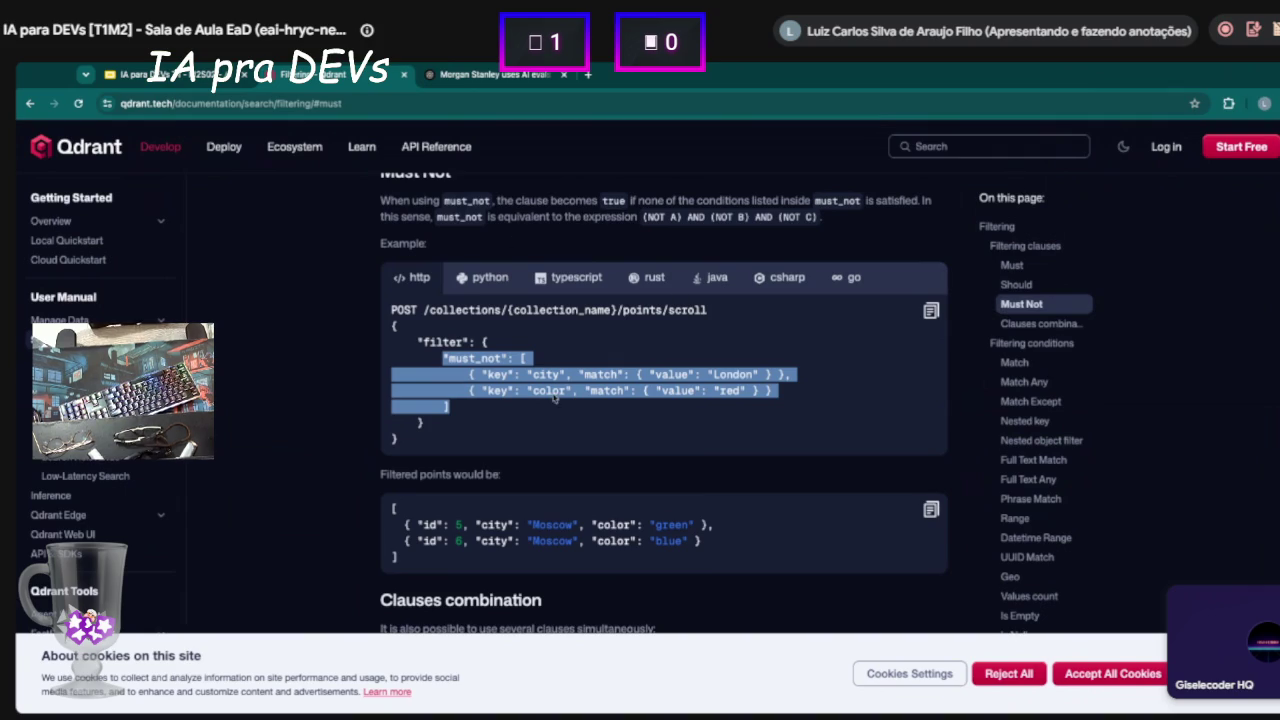
scroll(523, 425, "down", 3)
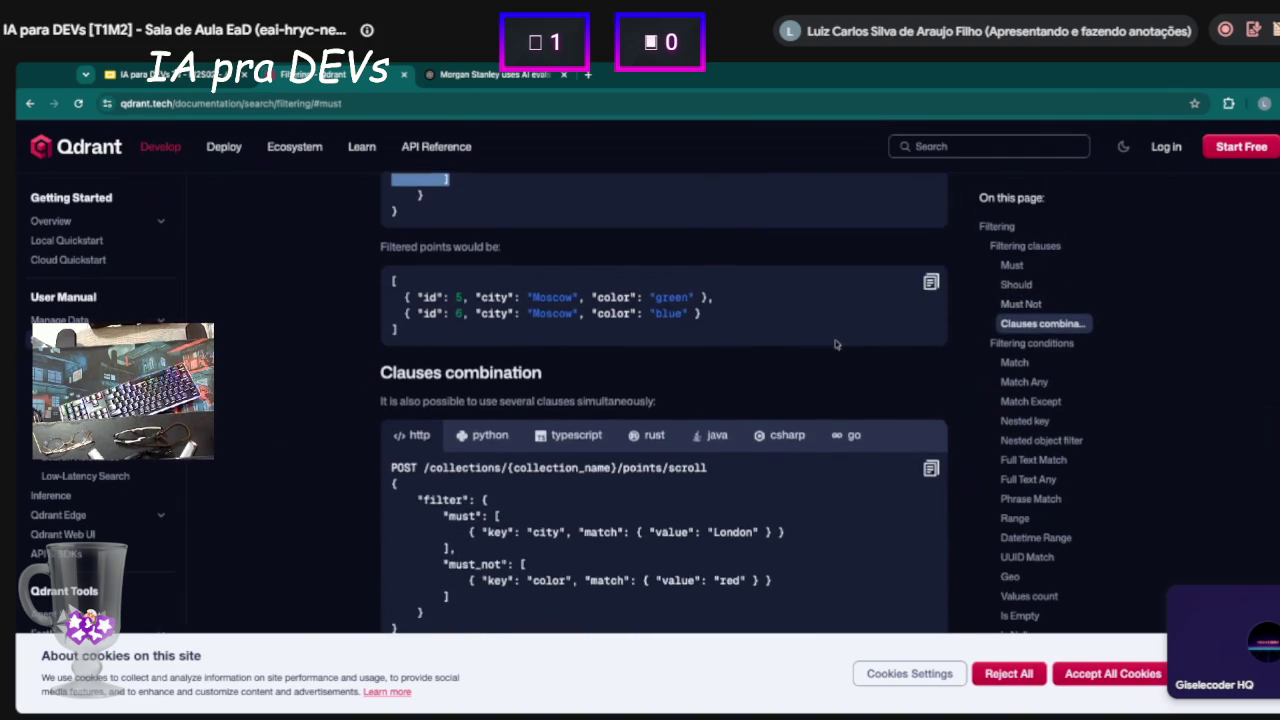
left_click_drag(443, 428, 472, 473)
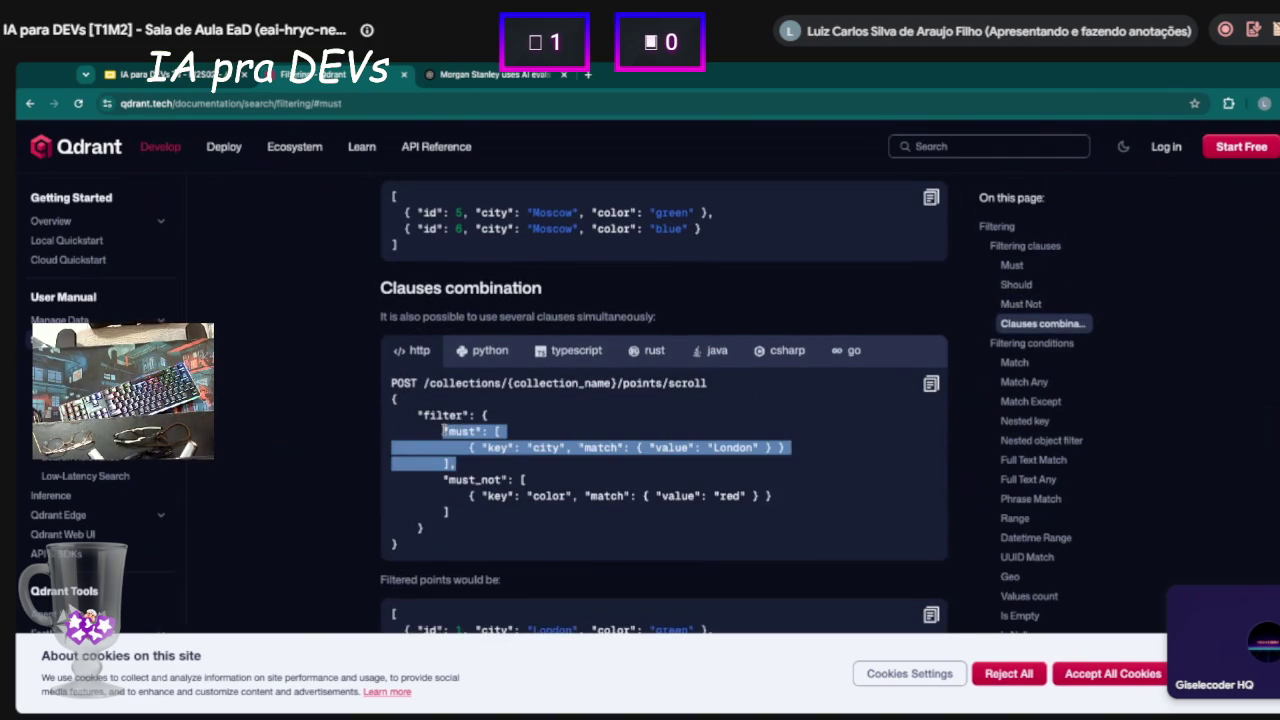
mouse_move(391, 447)
left_mouse_down()
mouse_move(786, 450)
mouse_move(757, 450)
left_mouse_up()
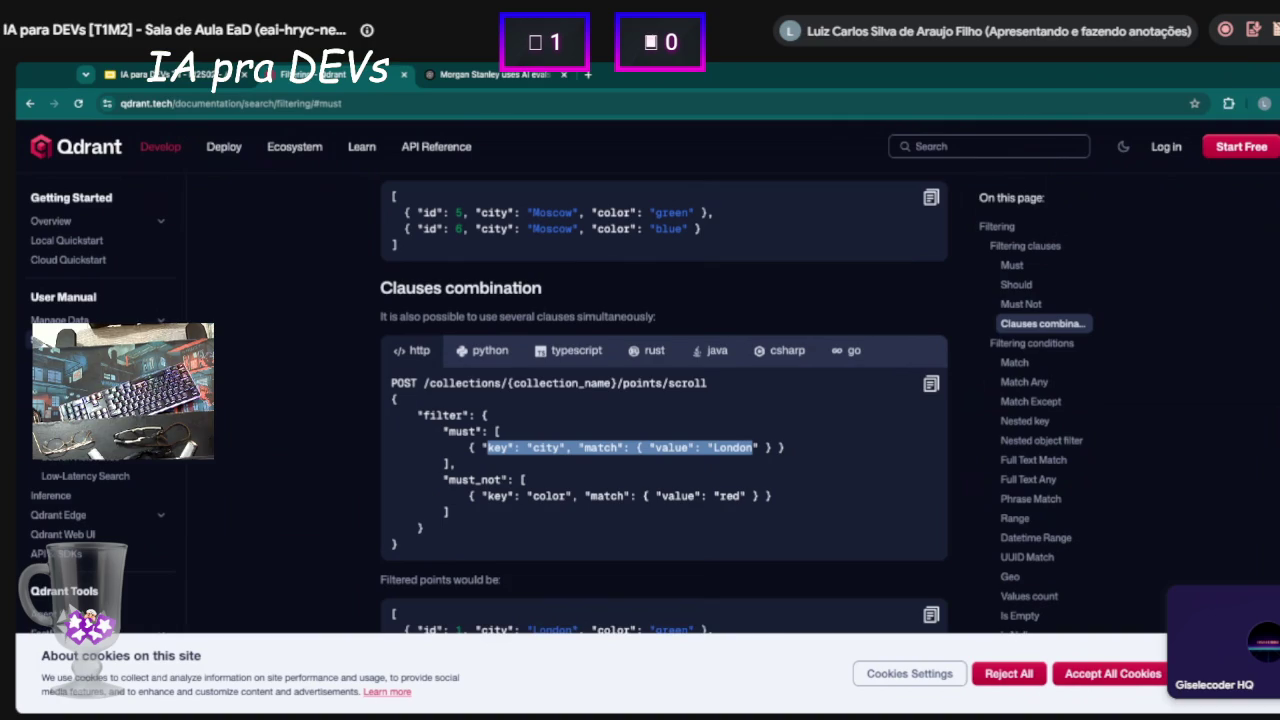
double_click(726, 448)
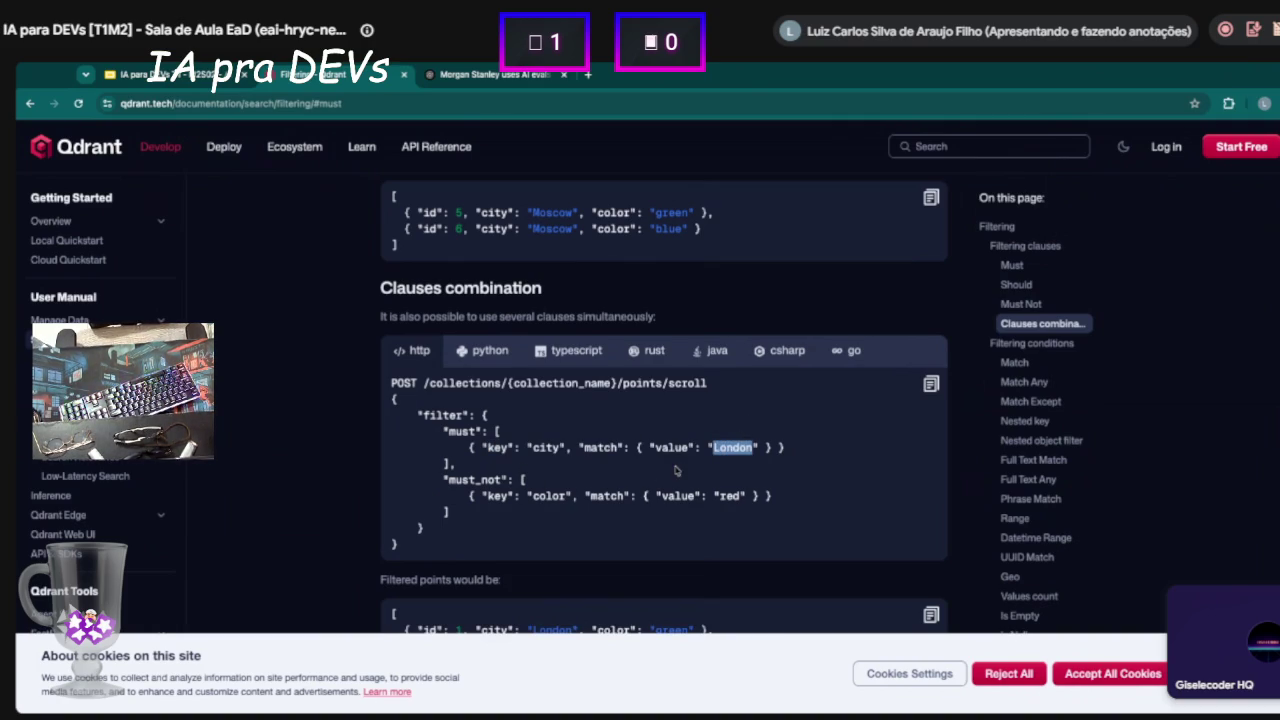
triple_click(436, 481)
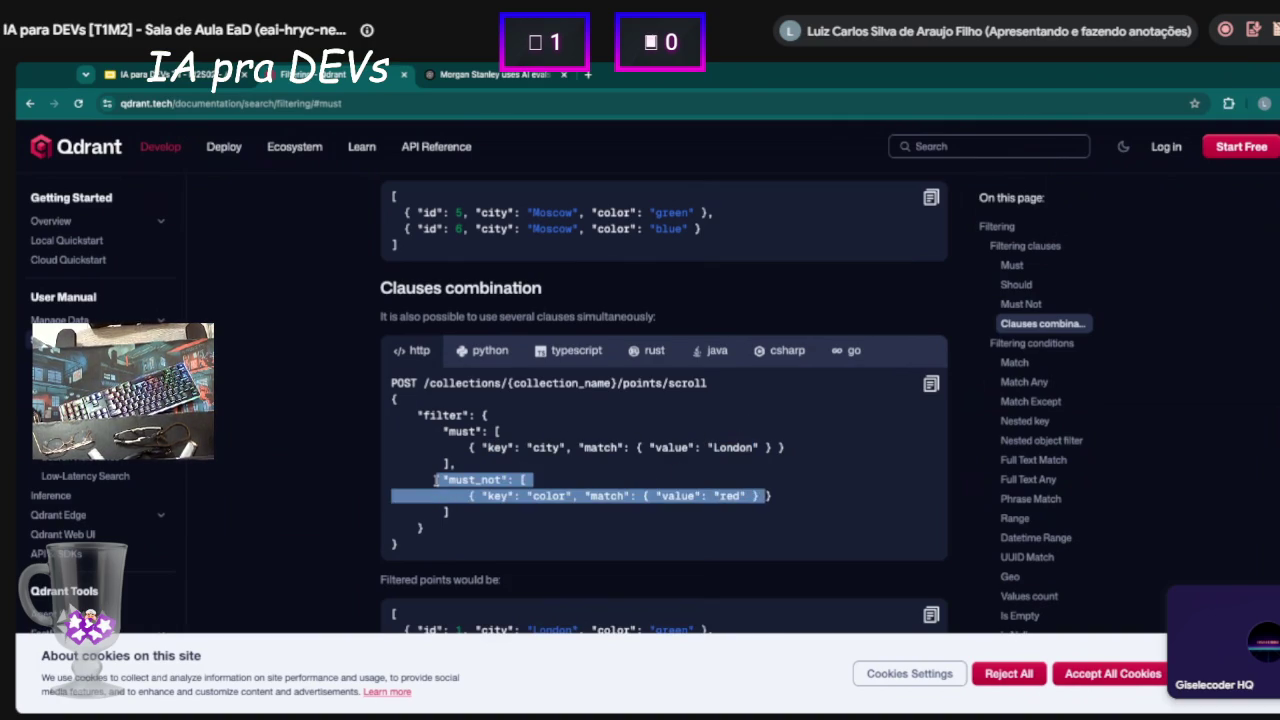
Step: Mark the filtered London points returned, then go to the Hybrid and Multi-Stage Queries page
scroll(767, 526, "down", 2)
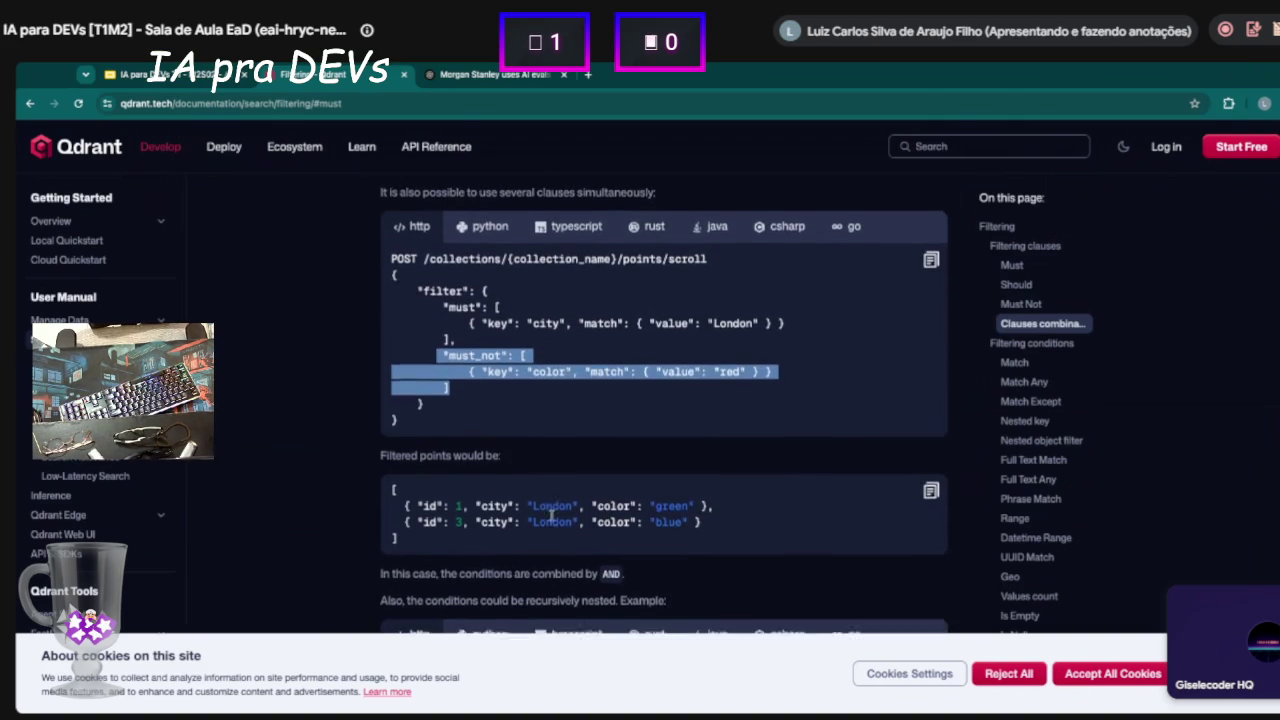
scroll(535, 510, "down", 1)
left_click_drag(392, 456, 396, 507)
left_click(486, 513)
scroll(486, 513, "down", 1)
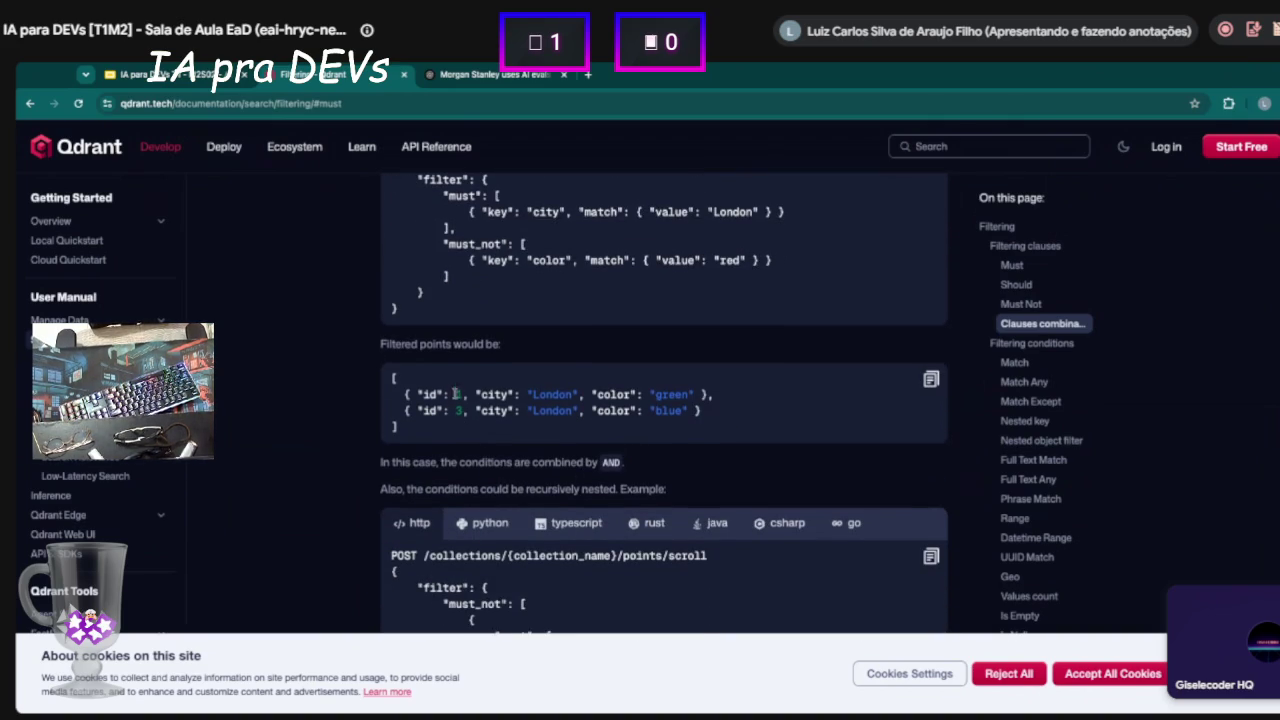
scroll(495, 455, "down", 2)
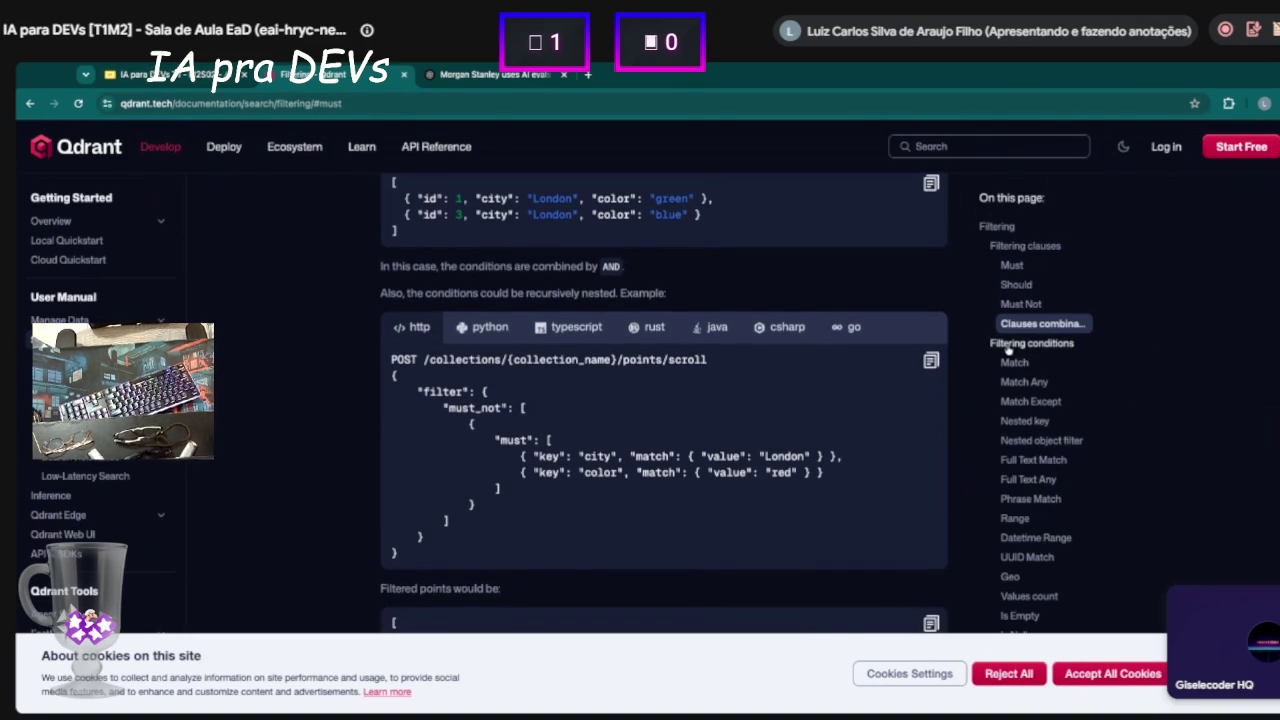
key("alt+Left")
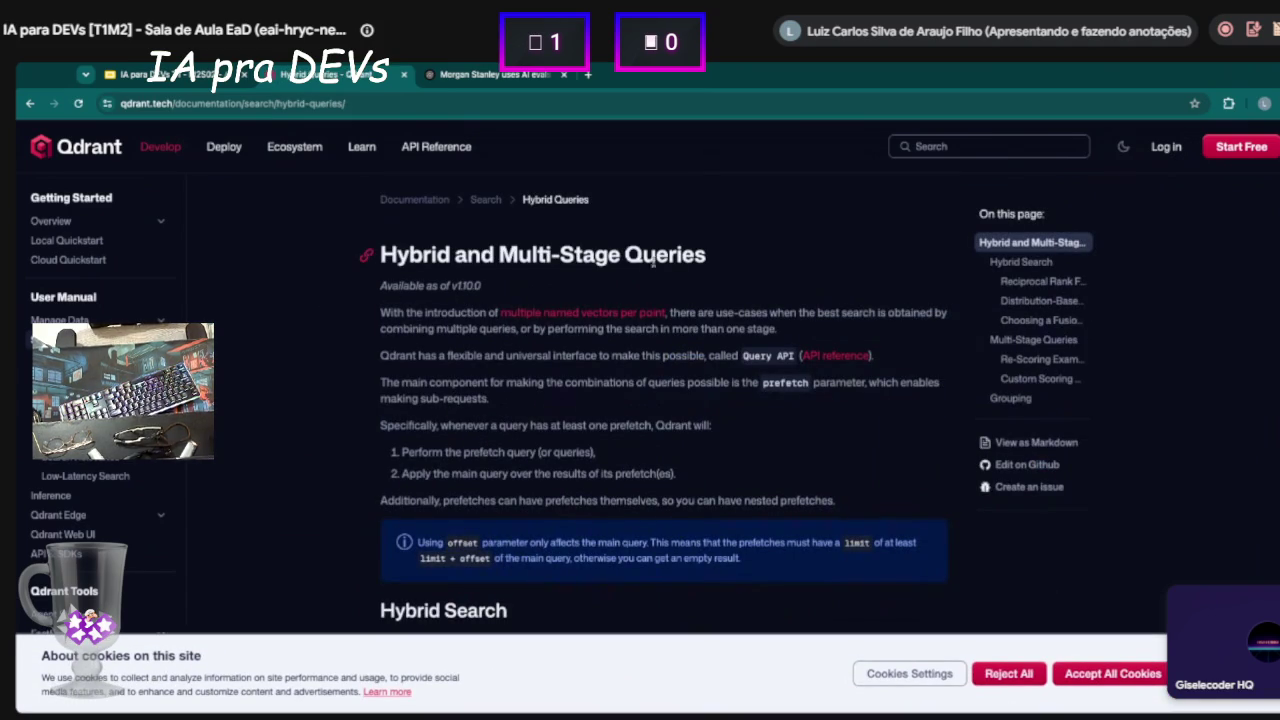
Step: Bring up the Reciprocal Rank Fusion section and its hybrid query code example
scroll(541, 287, "down", 1)
scroll(543, 287, "down", 4)
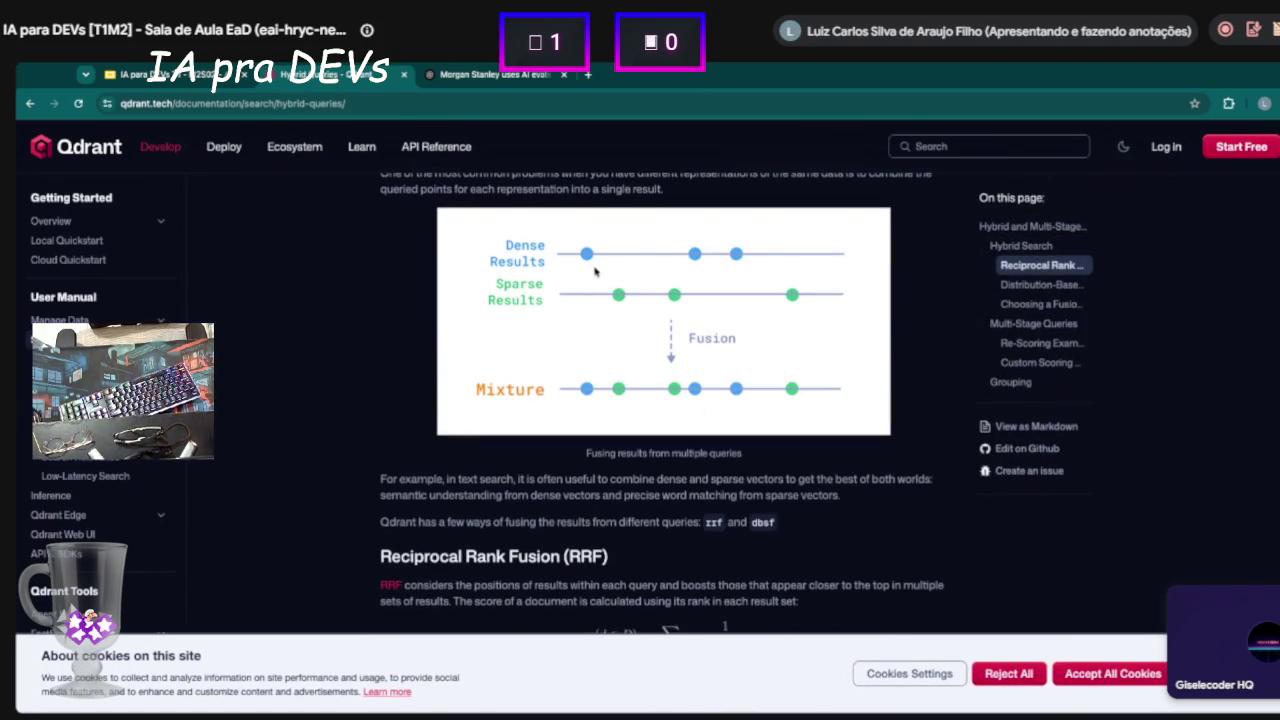
scroll(660, 289, "down", 1)
scroll(660, 289, "down", 2)
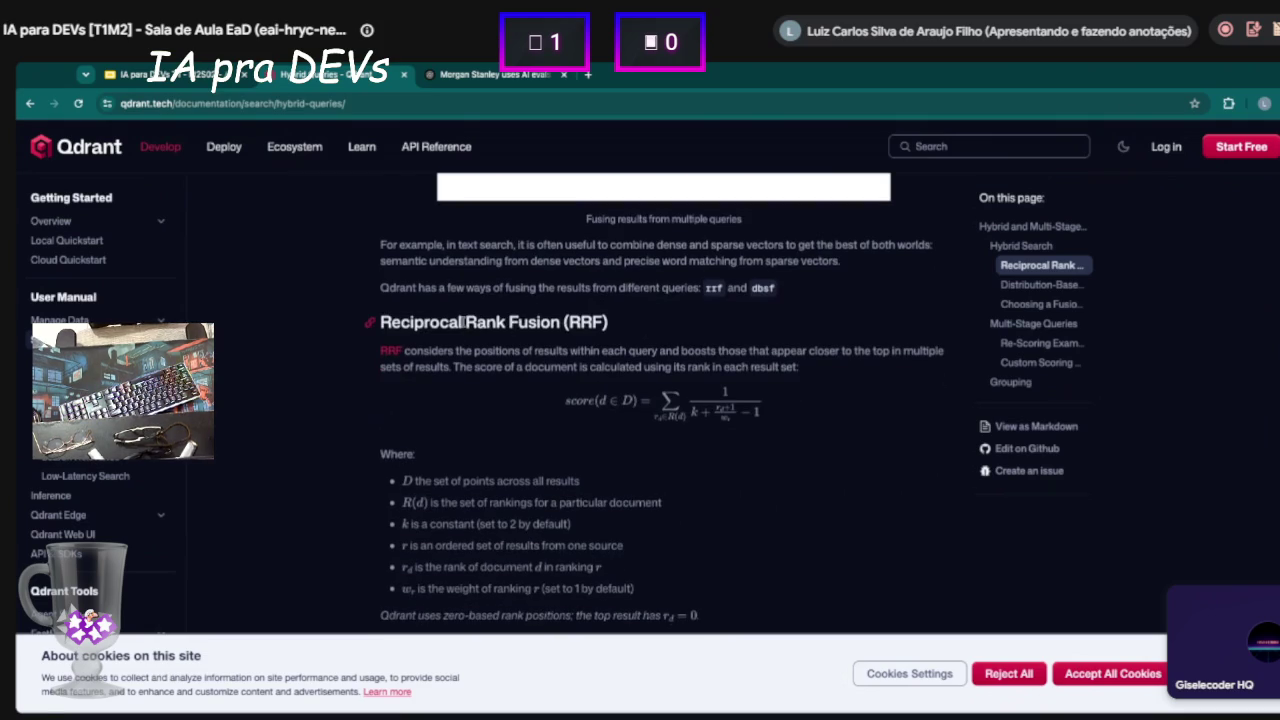
scroll(466, 326, "down", 3)
scroll(466, 326, "up", 1)
scroll(466, 326, "up", 1)
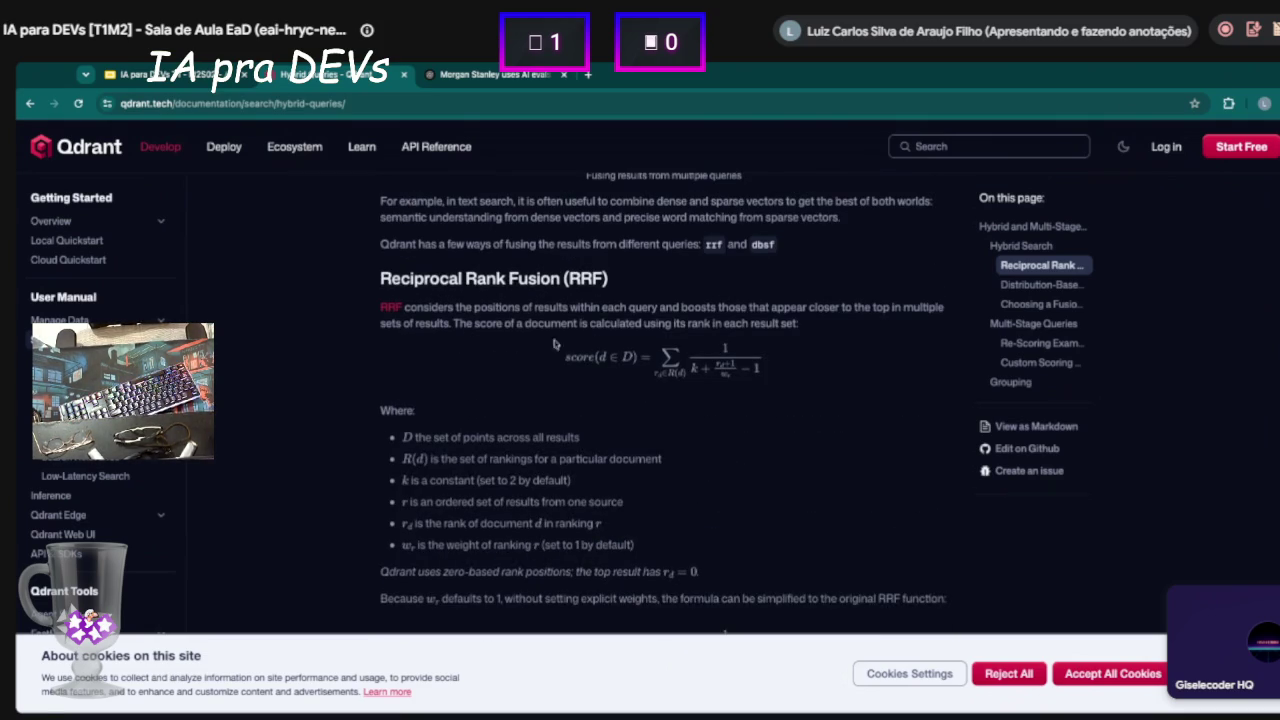
scroll(617, 343, "down", 6)
Step: Glance at the 'Payload traz contexto operacional' slide, then return and open the Text Search page
left_click(200, 75)
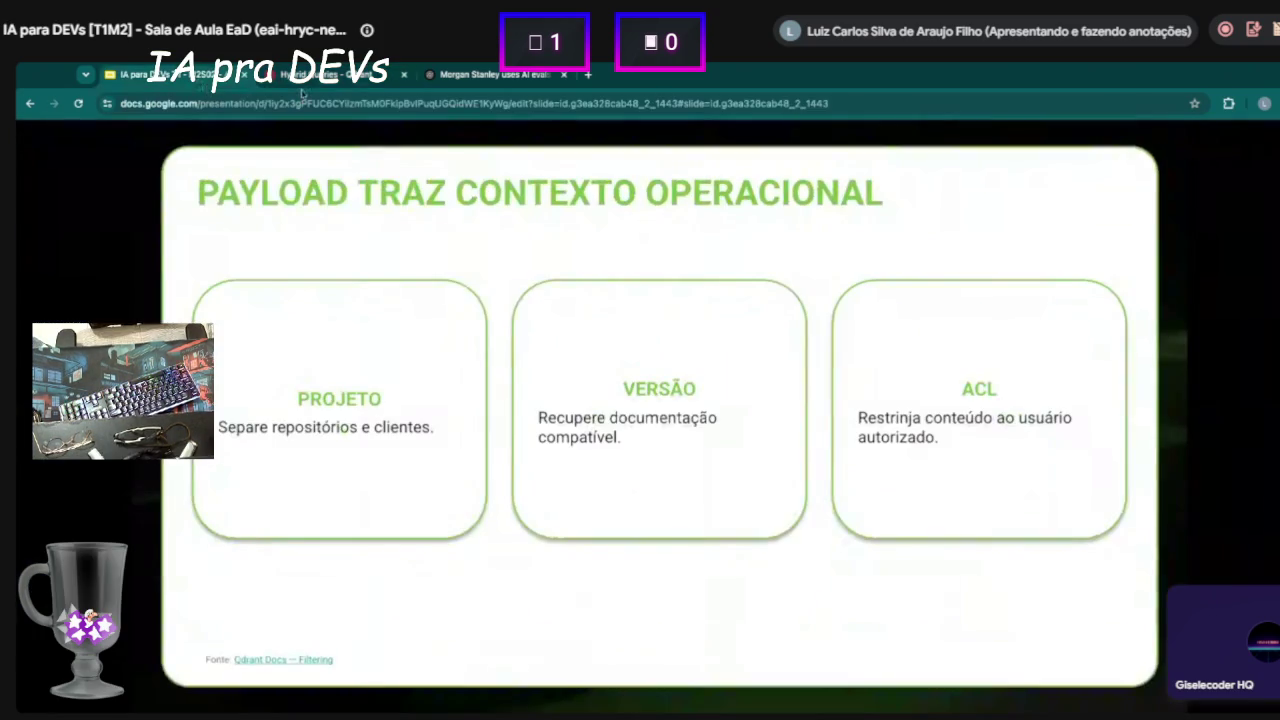
left_click(340, 75)
scroll(100, 400, "down", 1)
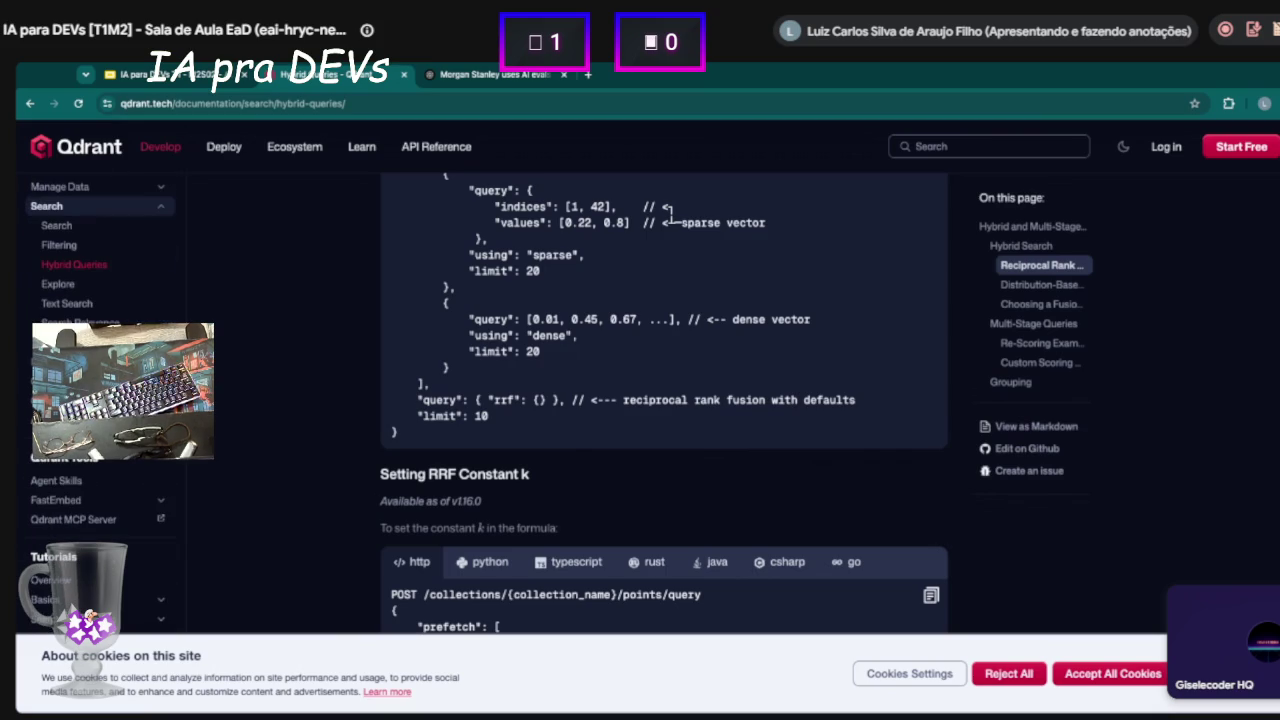
left_click(70, 304)
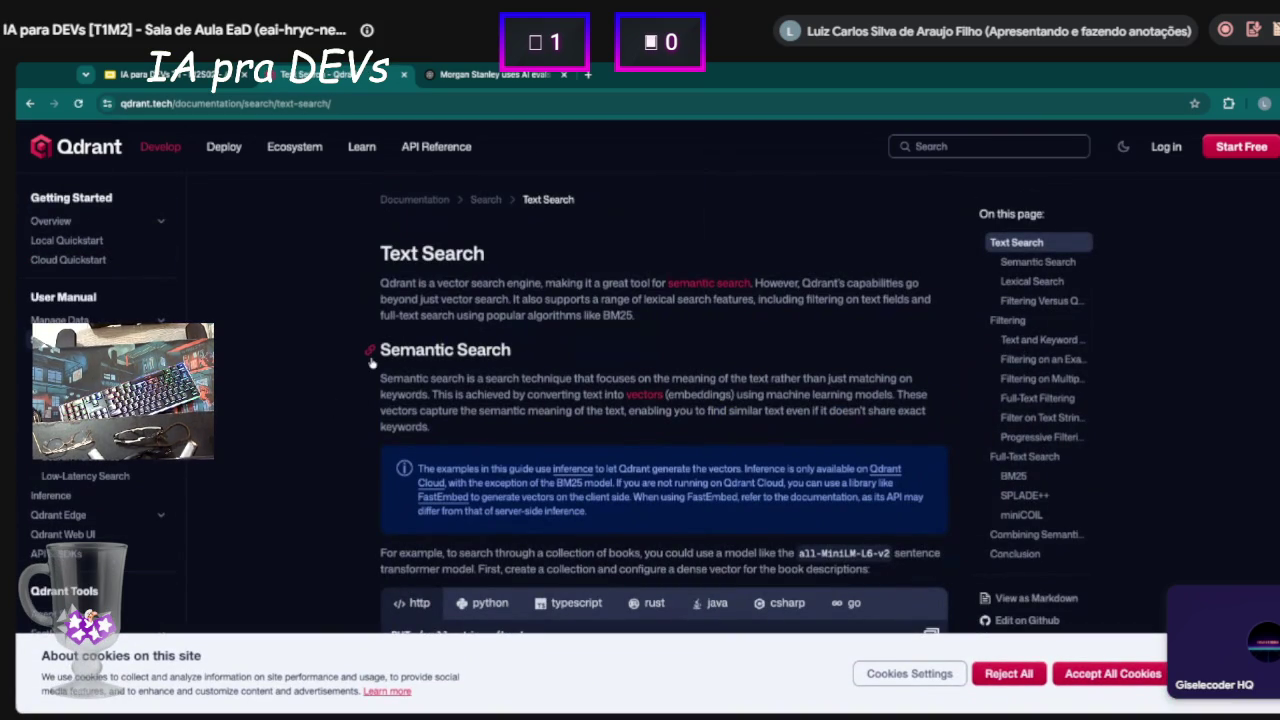
Step: Highlight the Semantic Search paragraph and open the Similarity search page
left_click_drag(371, 362, 435, 428)
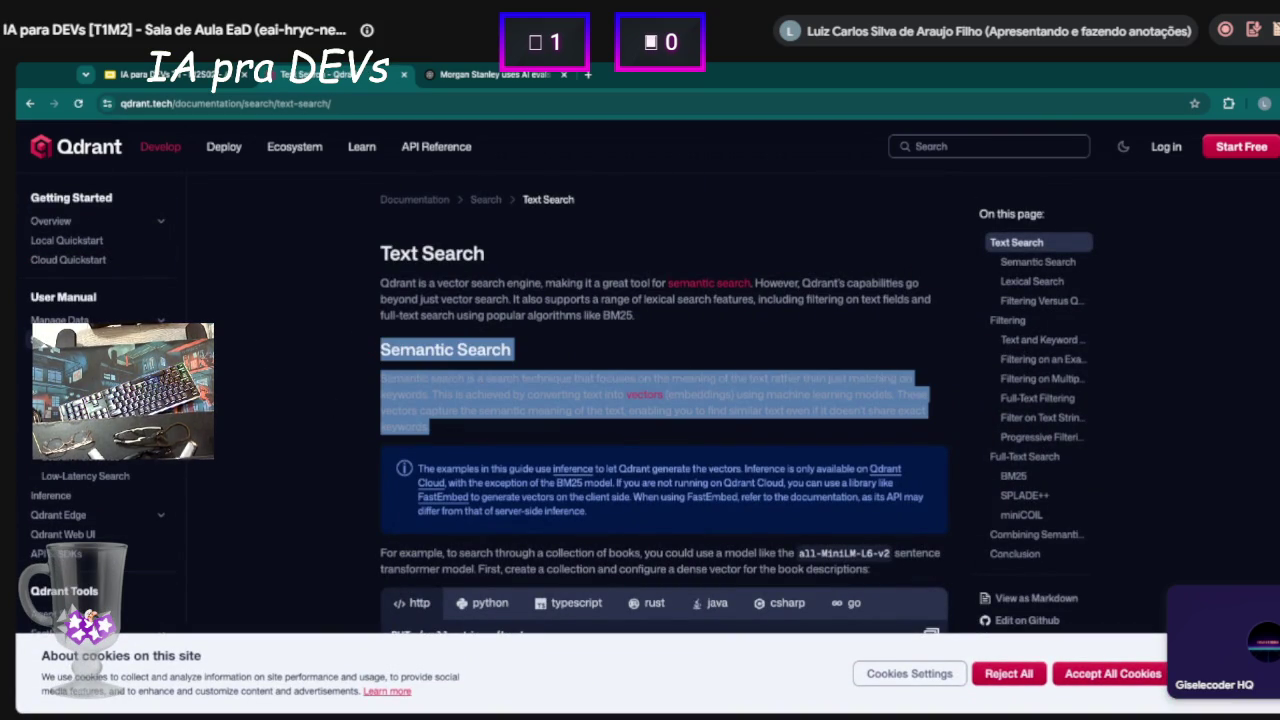
left_click(708, 283)
scroll(513, 485, "down", 5)
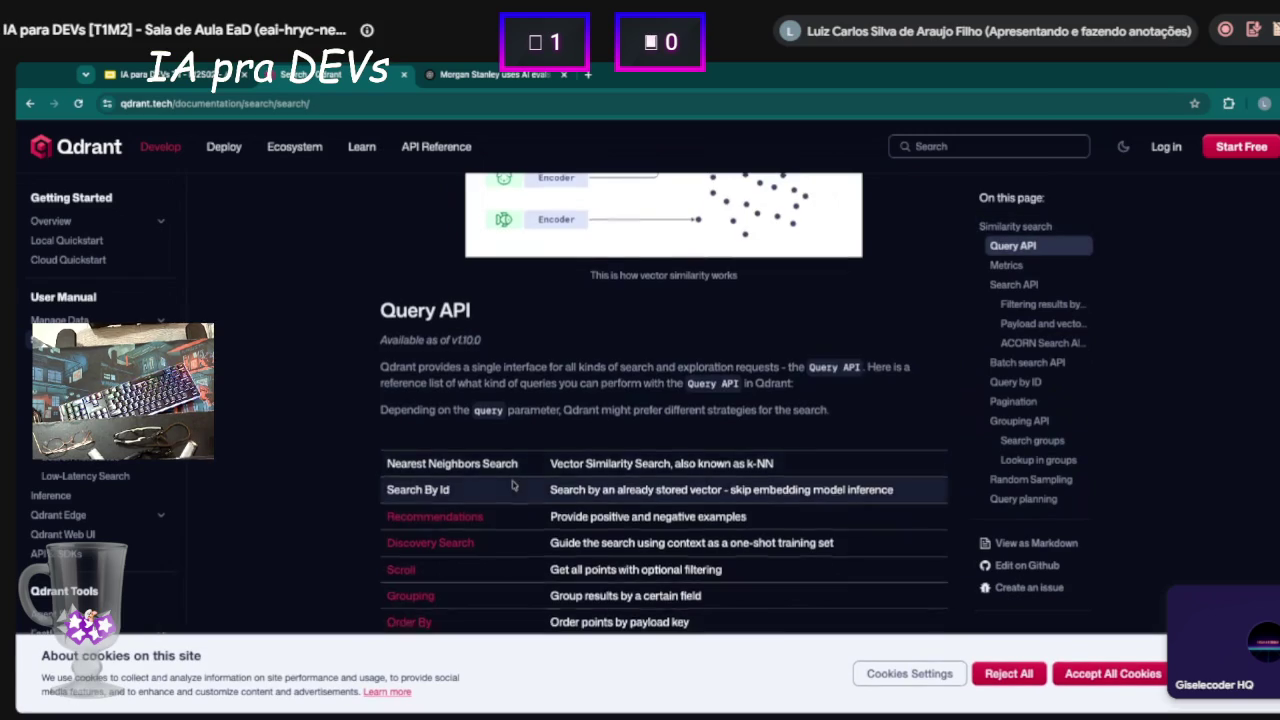
scroll(513, 485, "down", 10)
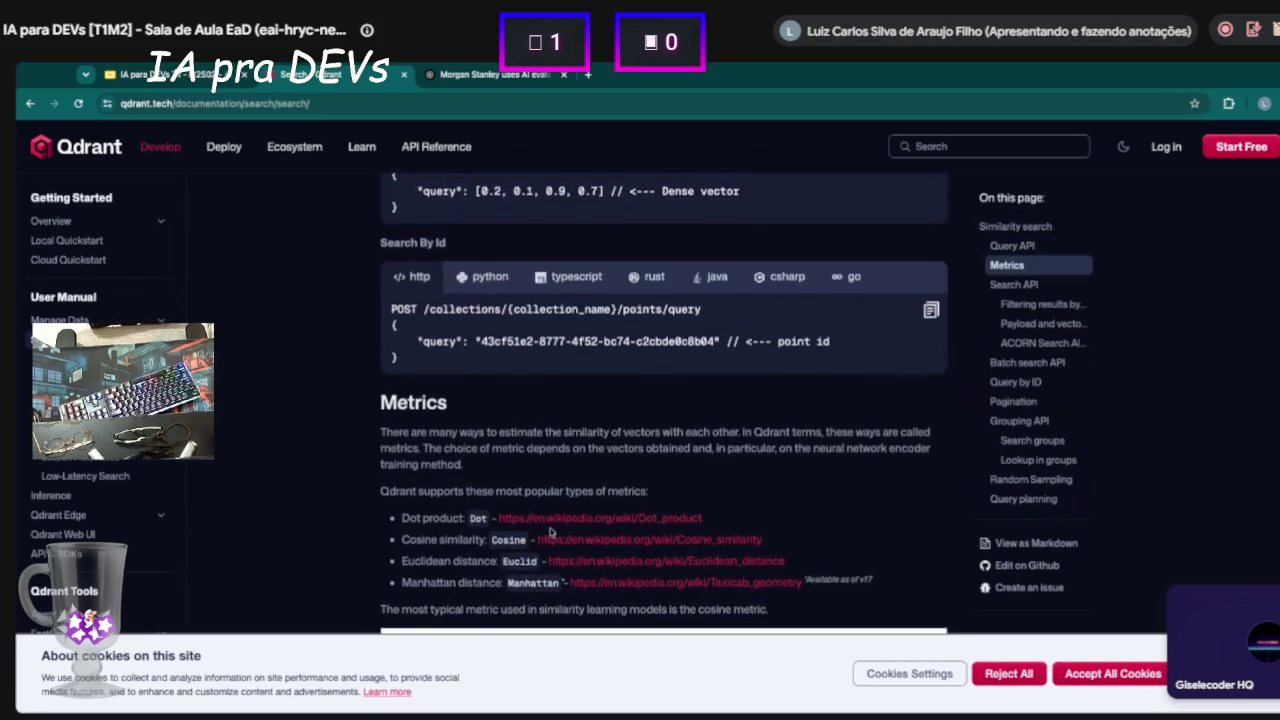
scroll(549, 532, "up", 2)
Step: Select the dense vector query line, then return to the Text Search books collection example
mouse_move(474, 388)
left_mouse_down()
mouse_move(622, 388)
mouse_move(603, 389)
left_mouse_up()
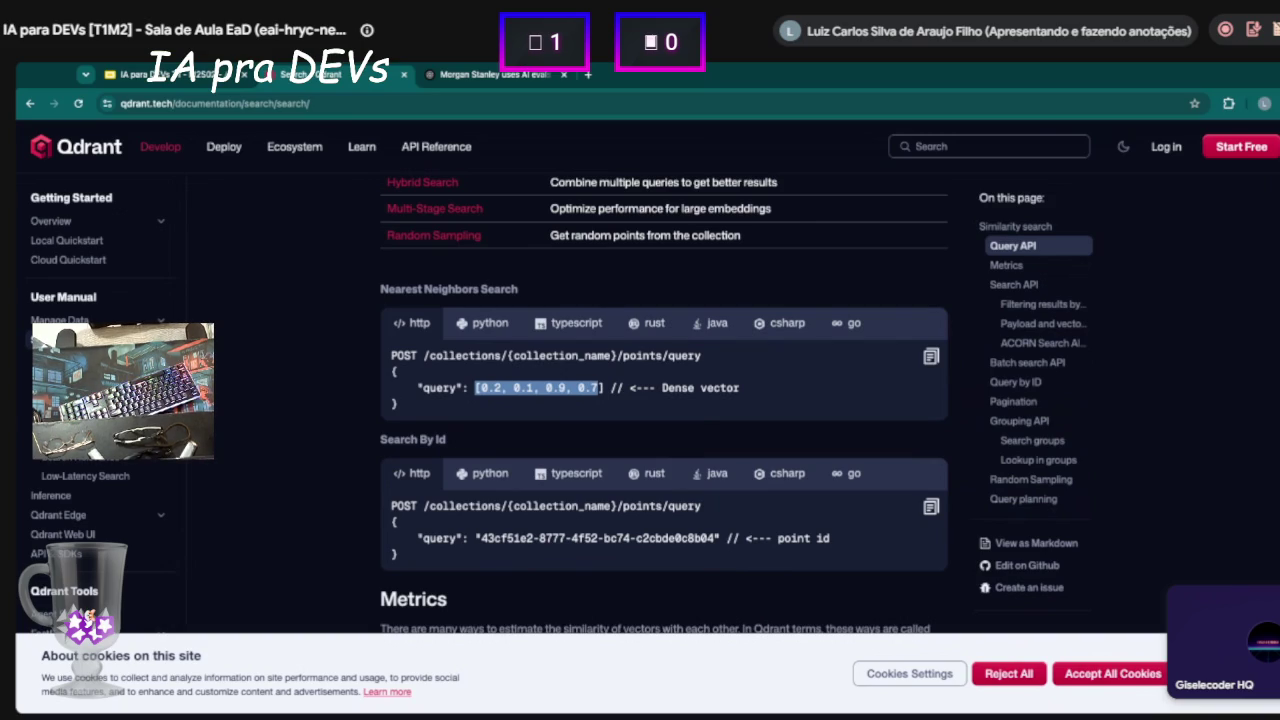
triple_click(580, 384)
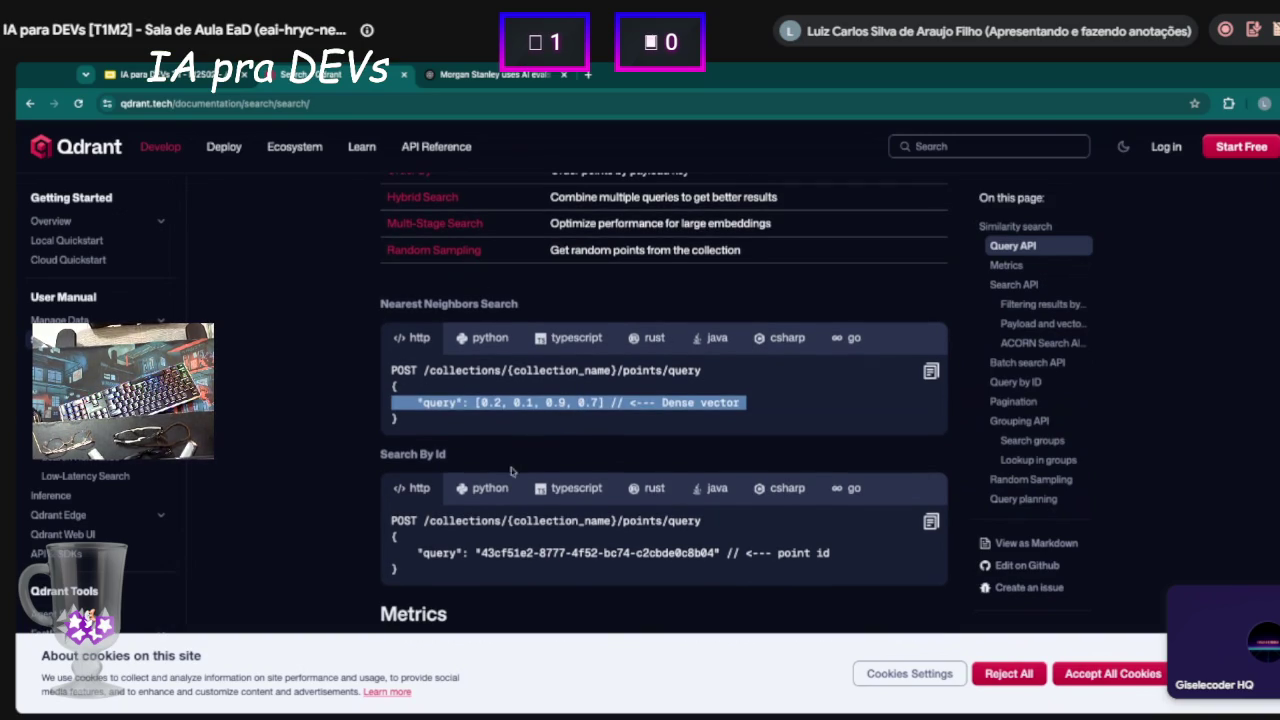
scroll(555, 487, "down", 1)
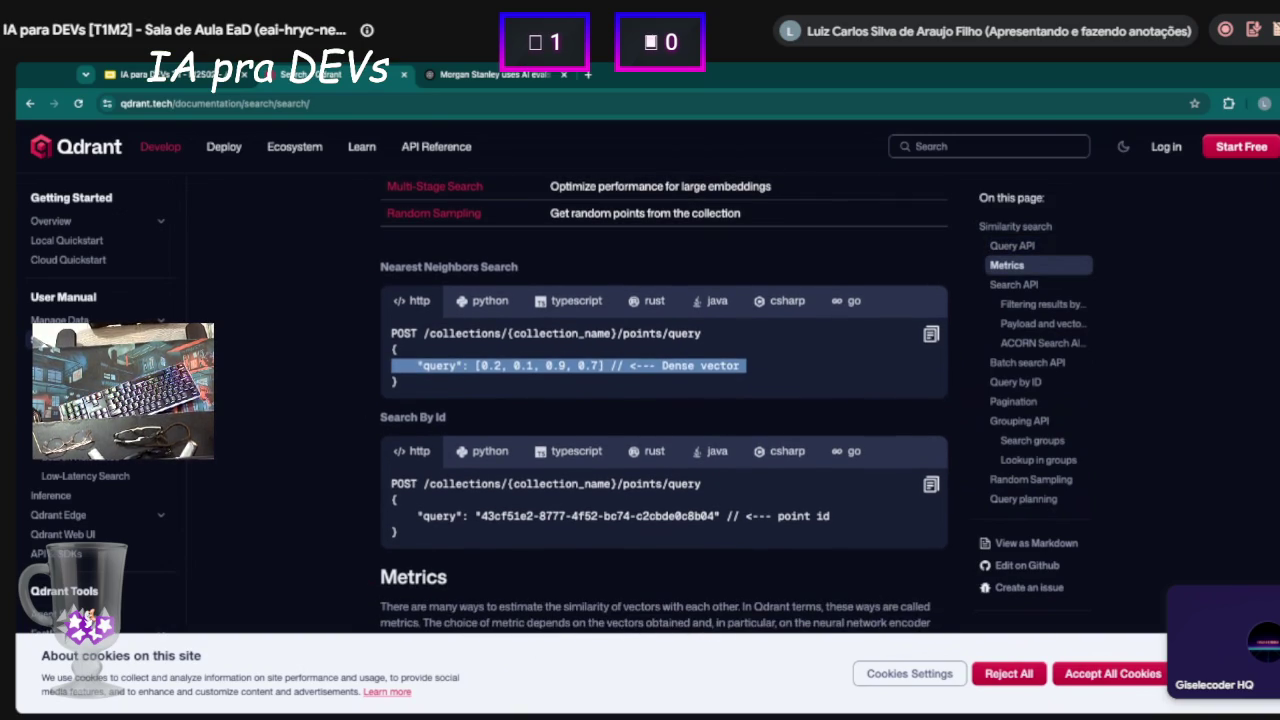
key("alt+Left")
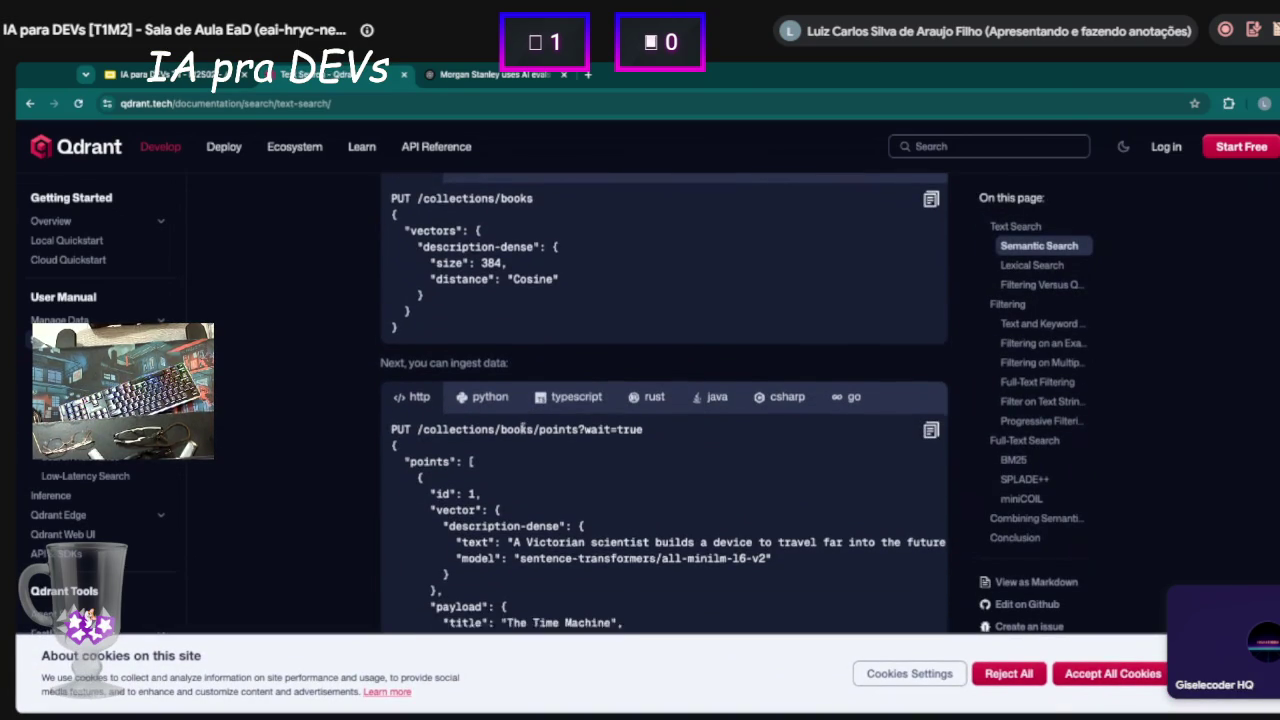
Step: Highlight the first book's text and model lines and the word 'sentence', then return to the slide deck
scroll(502, 430, "down", 1)
mouse_move(458, 430)
left_mouse_down()
mouse_move(786, 430)
mouse_move(772, 447)
left_mouse_up()
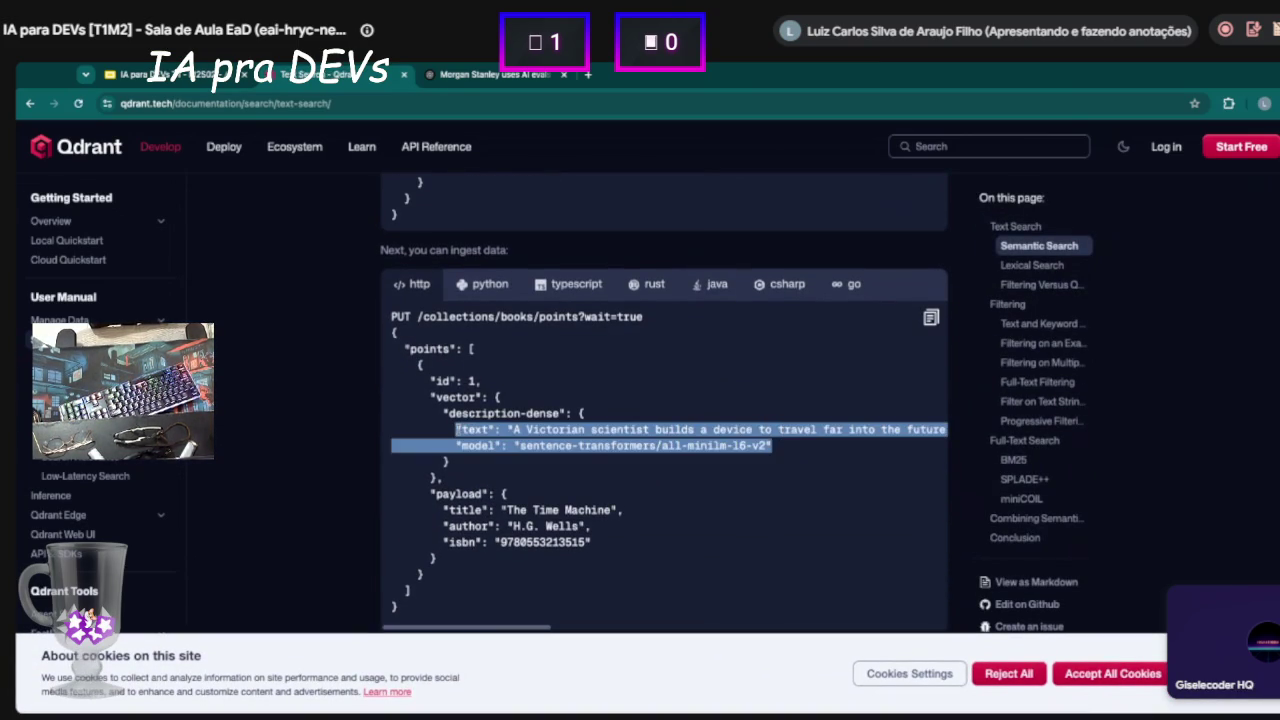
triple_click(740, 446)
left_click(748, 446)
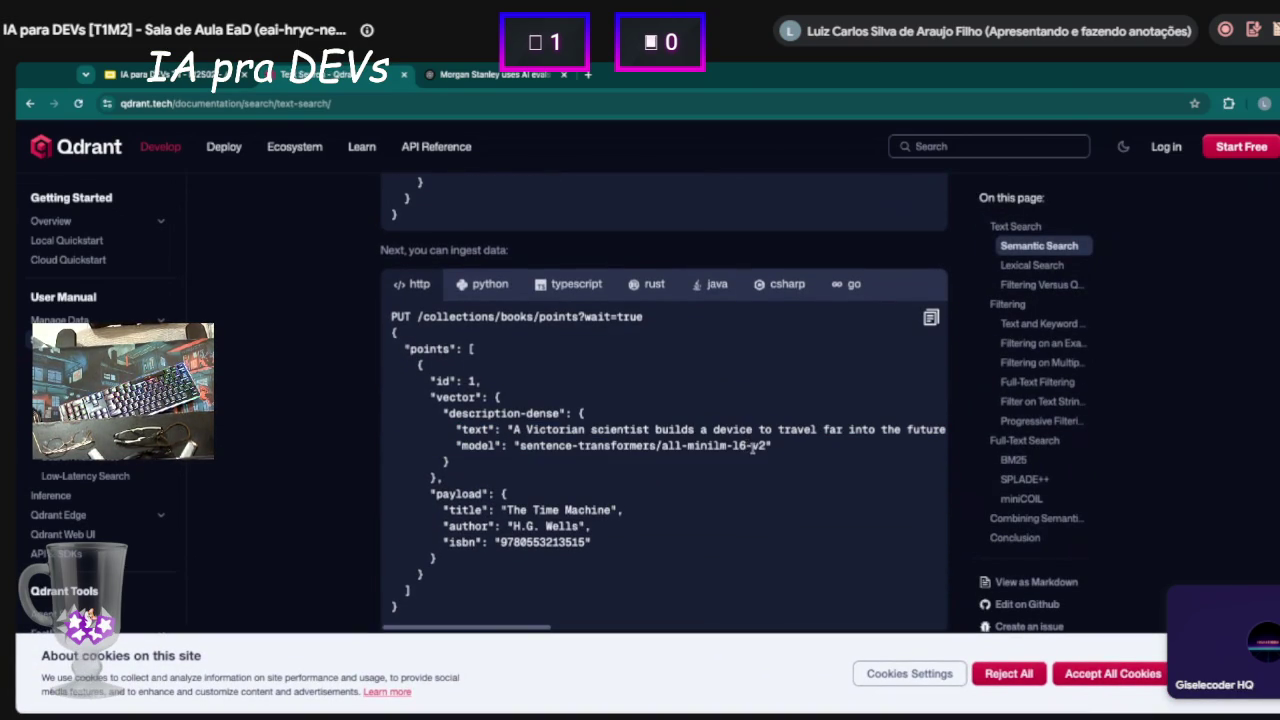
double_click(547, 446)
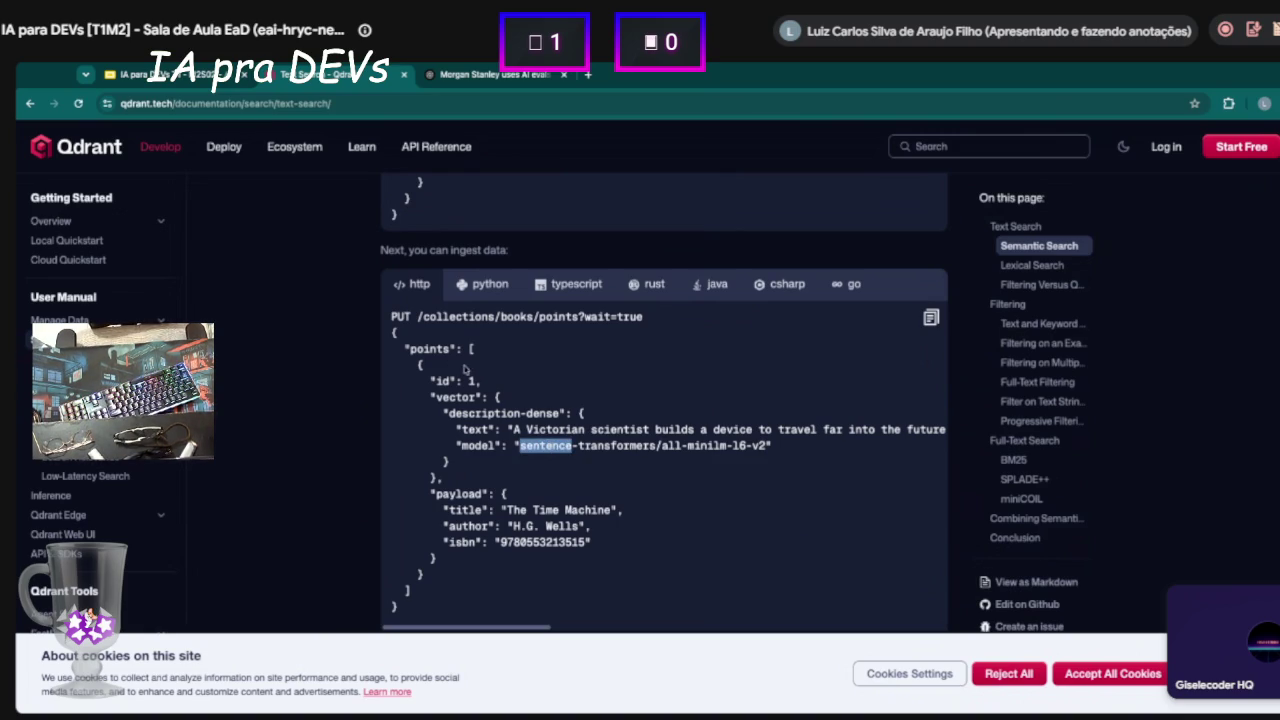
left_click(146, 68)
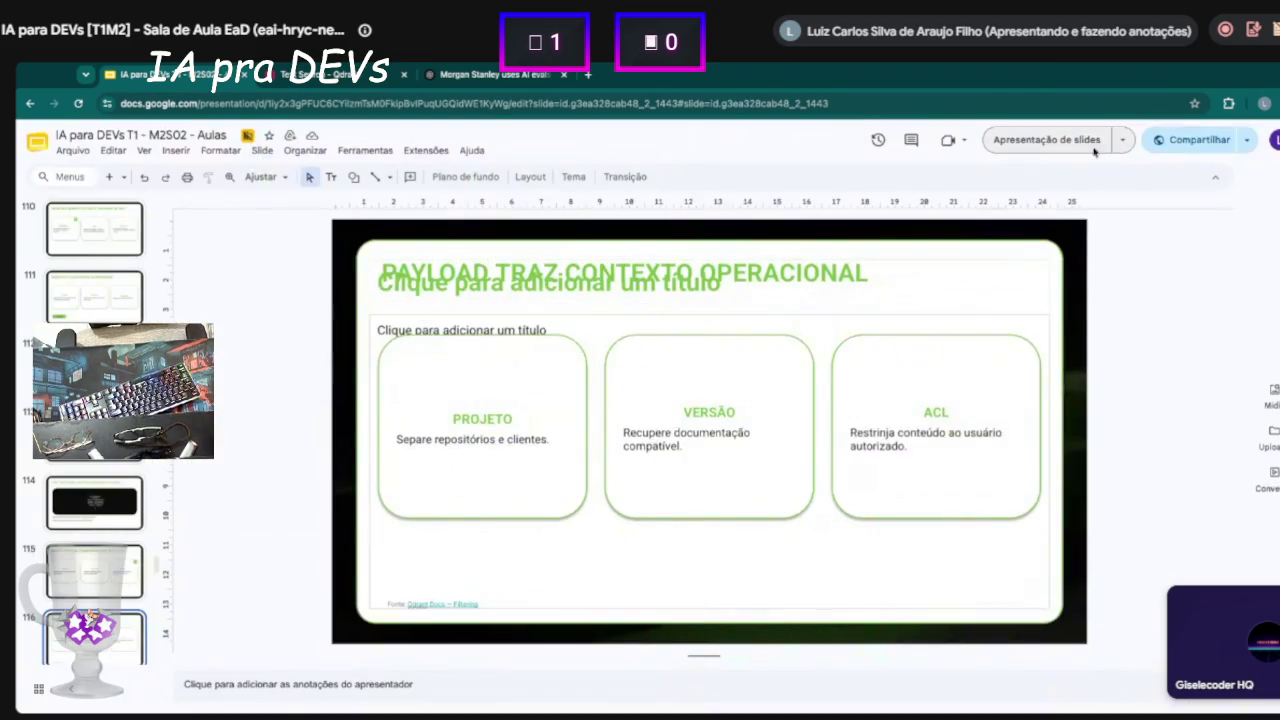
Step: Present the deck full screen from 'Payload traz contexto operacional' and advance to 'RAG: Referência Primária'
left_click(1078, 150)
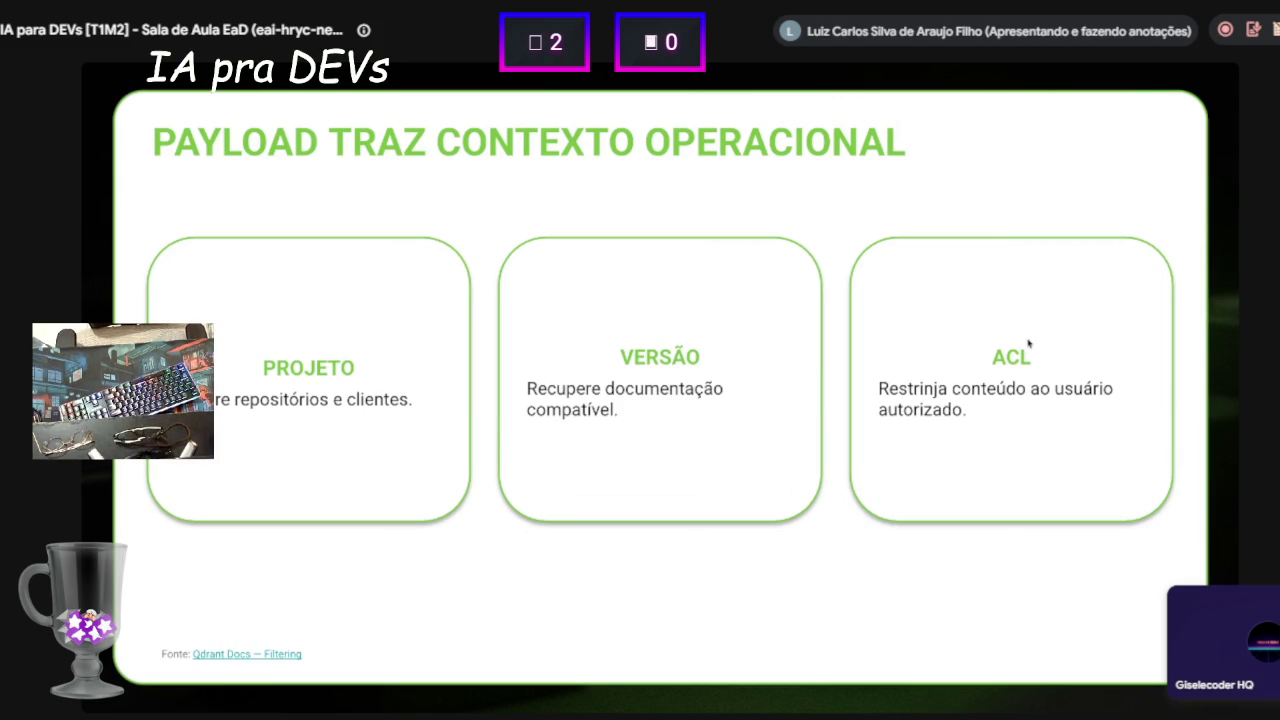
key("Right")
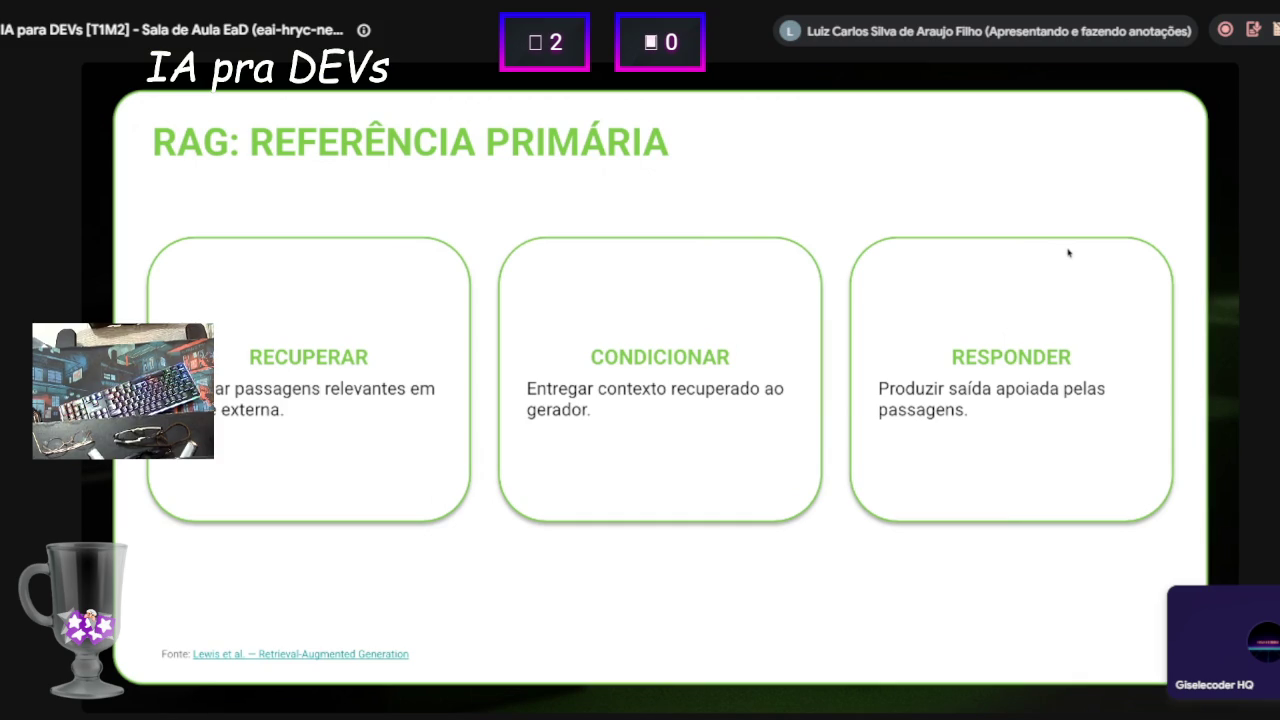
Step: Advance to the 'RAG em Duas Trilhas' slide, later opening the meeting chat with Ctrl+Alt+C
key("Right")
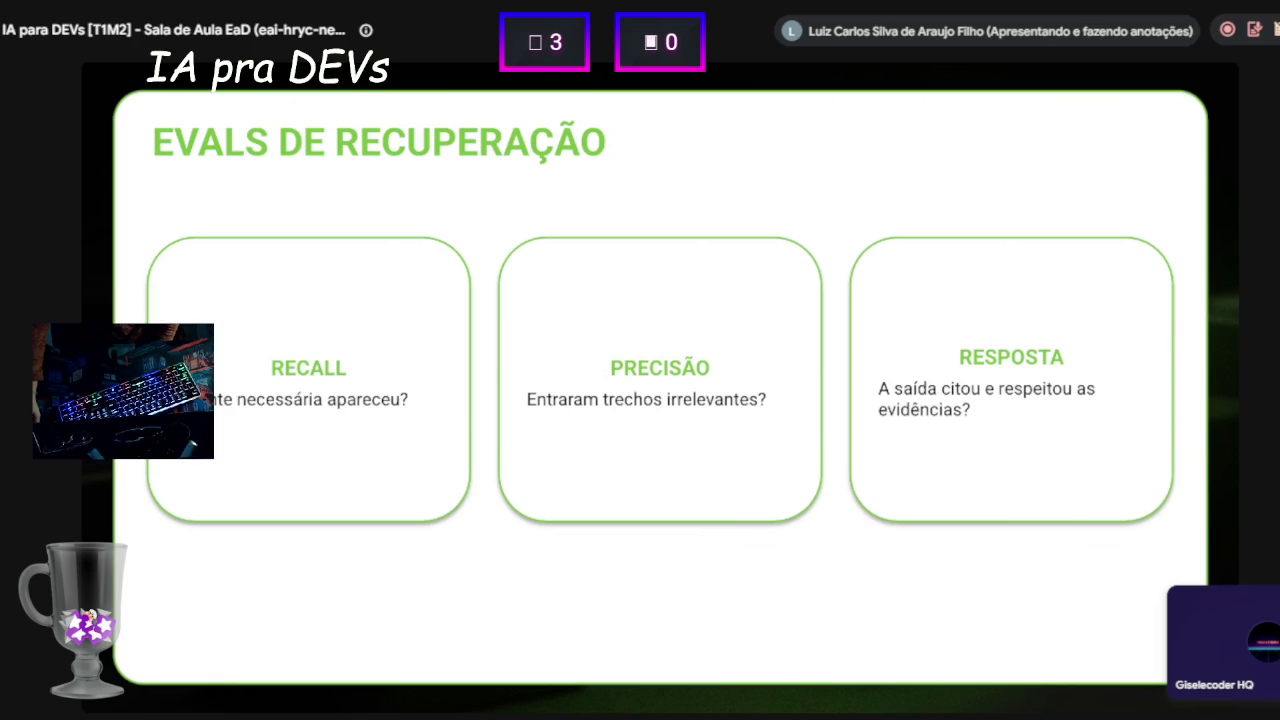
key("ctrl+alt+c")
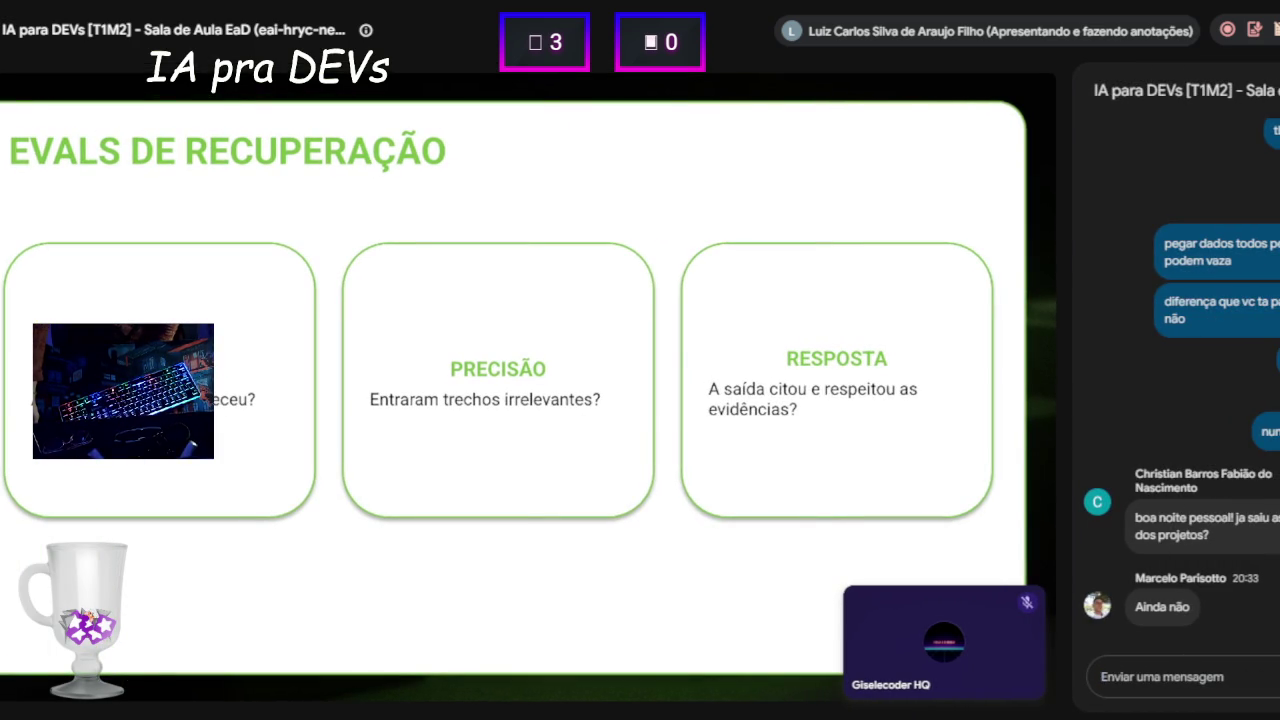
key("ctrl+alt+c")
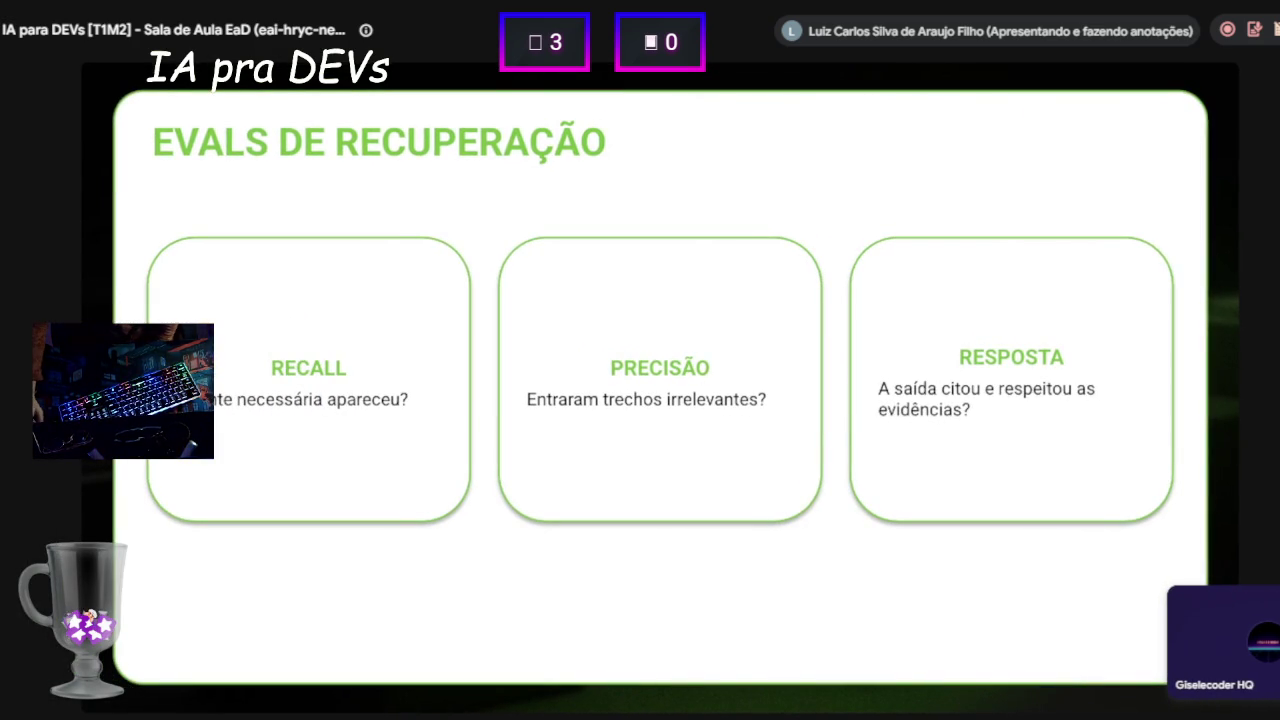